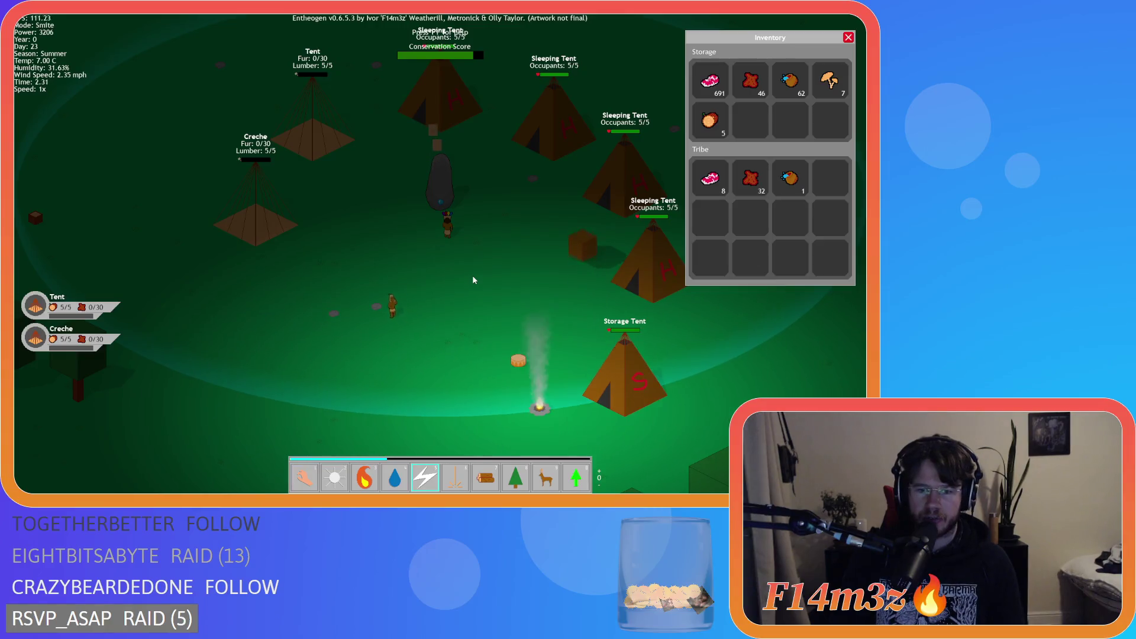
# - Drop a piece of firewood beside the storage tent and return to Hand mode
pyautogui.press('7')
pyautogui.click(447, 300)
pyautogui.press('1')
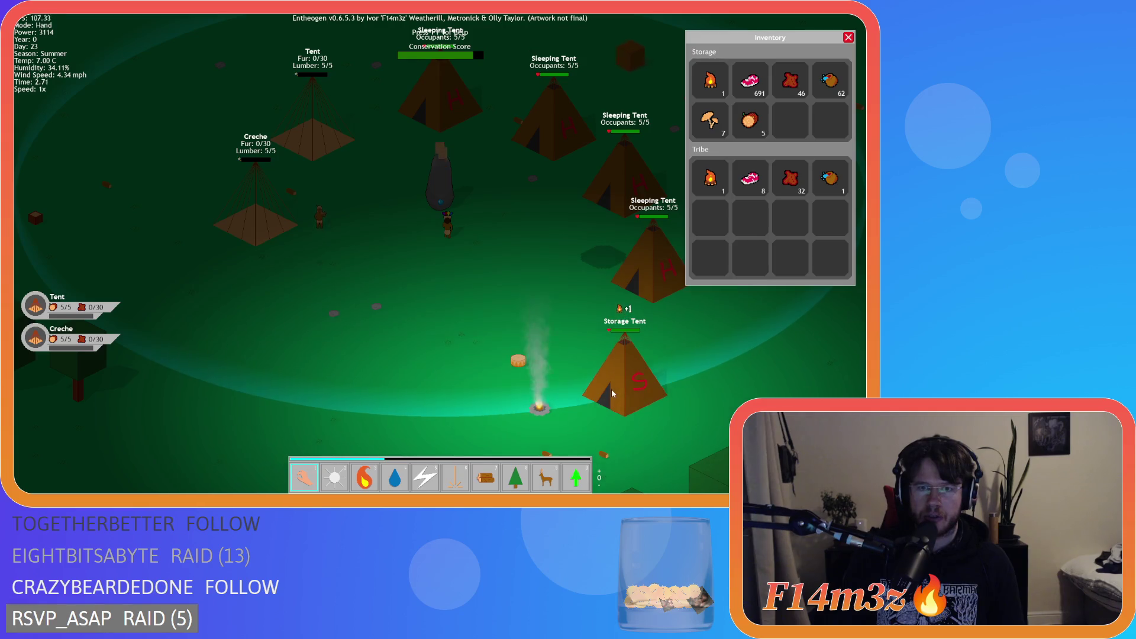
pyautogui.press('d')
pyautogui.press('w')
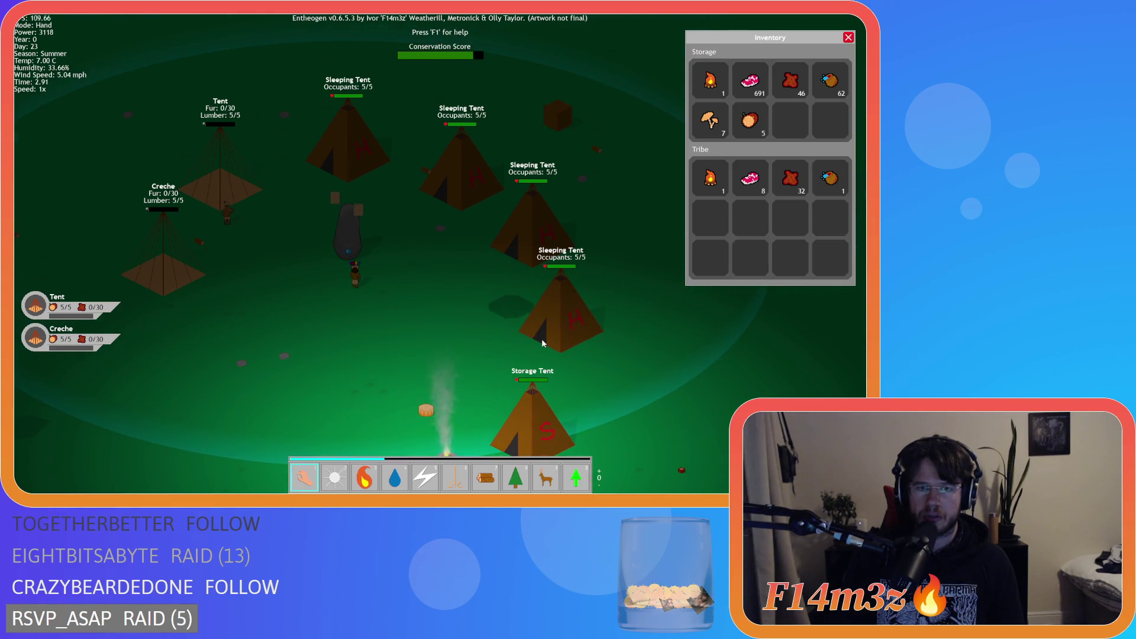
# - Check the camp structures and tribe followers overviews, then close them and the inventory
pyautogui.press('a')
pyautogui.press('c')
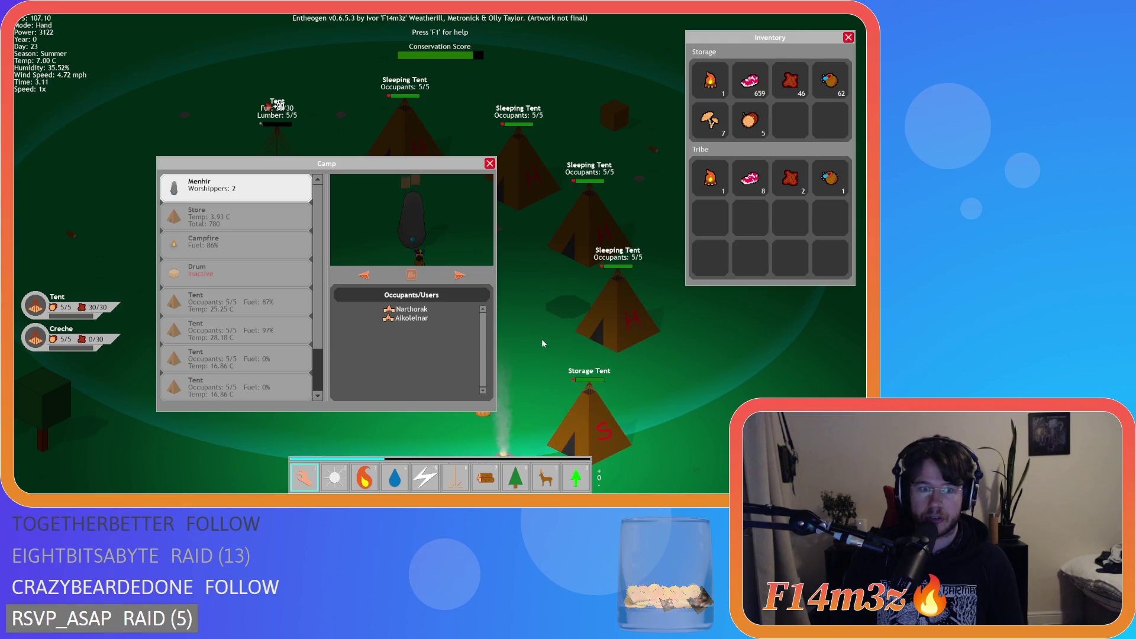
pyautogui.press('c')
pyautogui.press('d')
pyautogui.press('s')
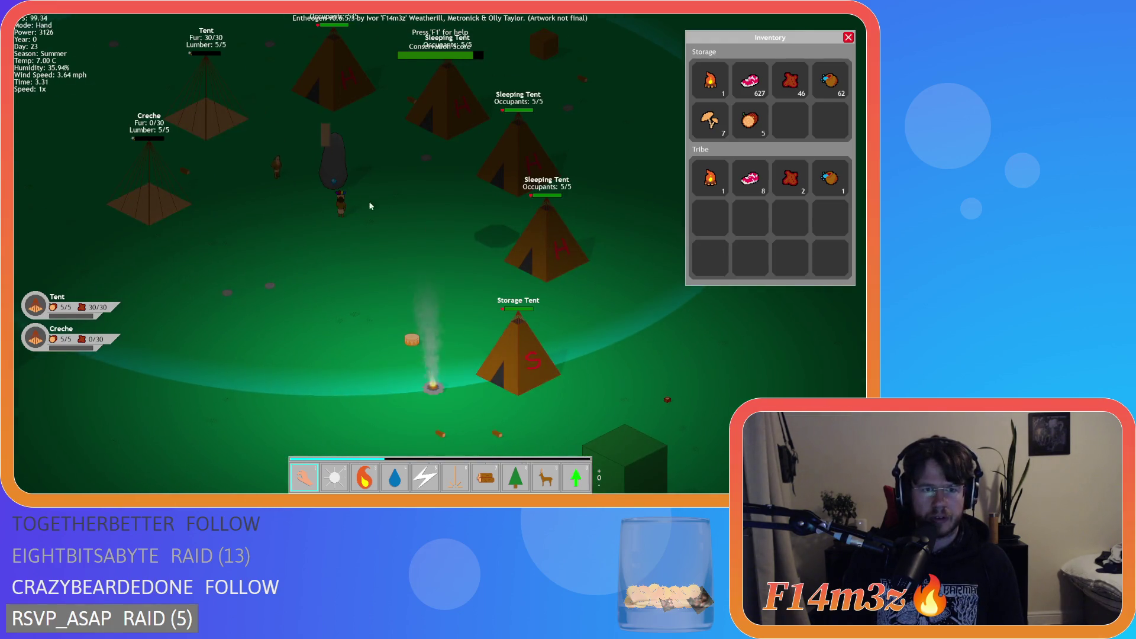
pyautogui.press('t')
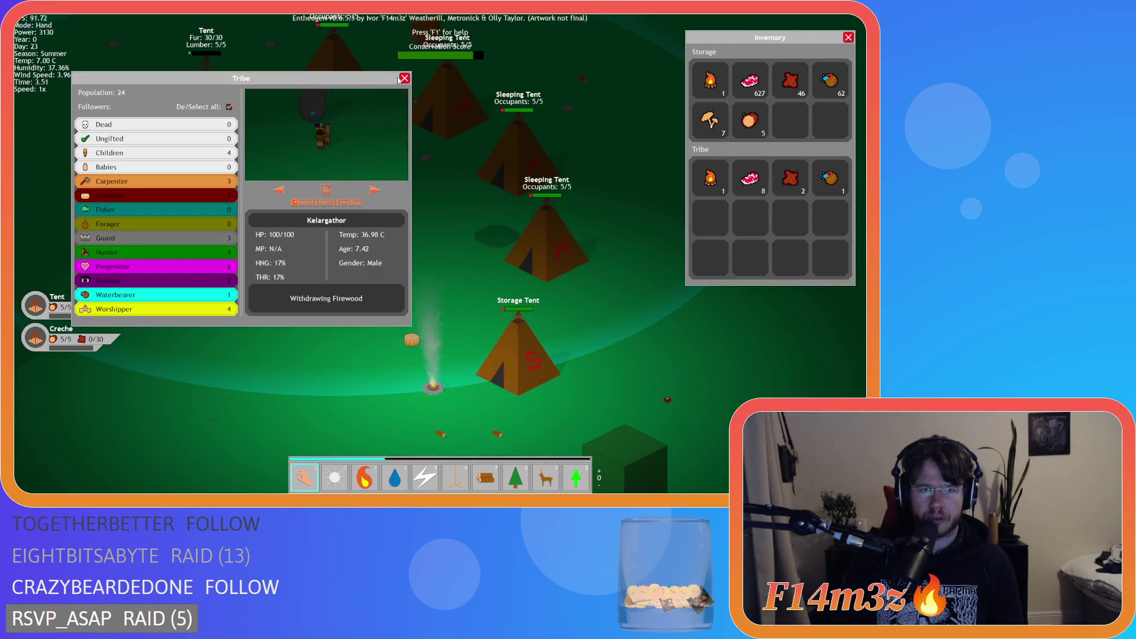
pyautogui.click(403, 79)
pyautogui.press('d')
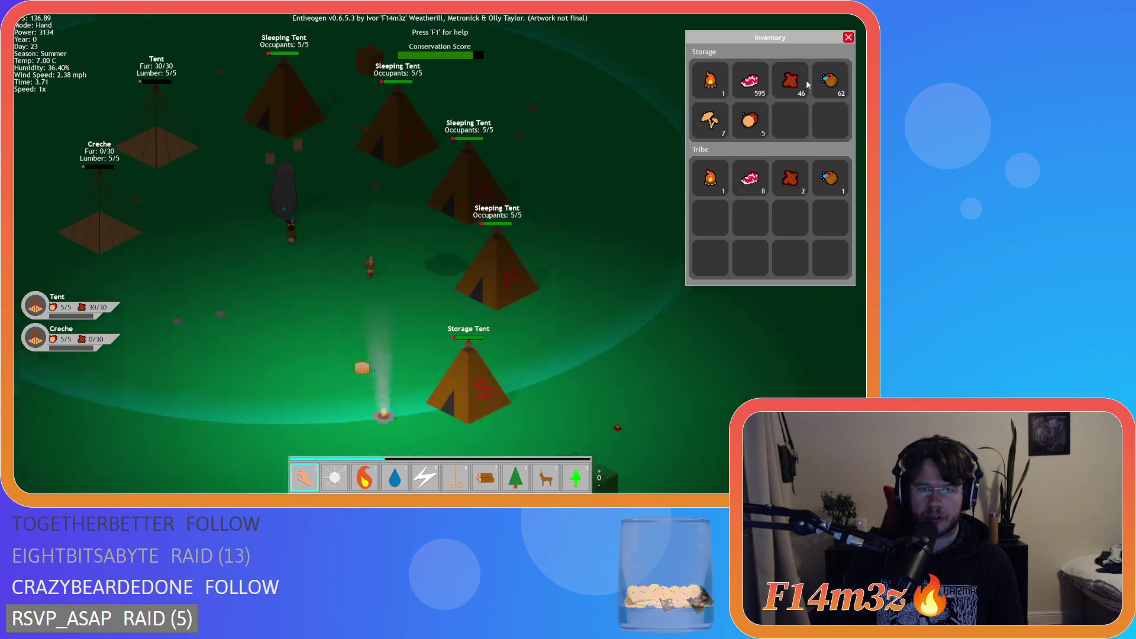
pyautogui.click(849, 38)
# - Bring up the Store details at the storage tent, showing a total of 684
pyautogui.press('d')
pyautogui.press('s')
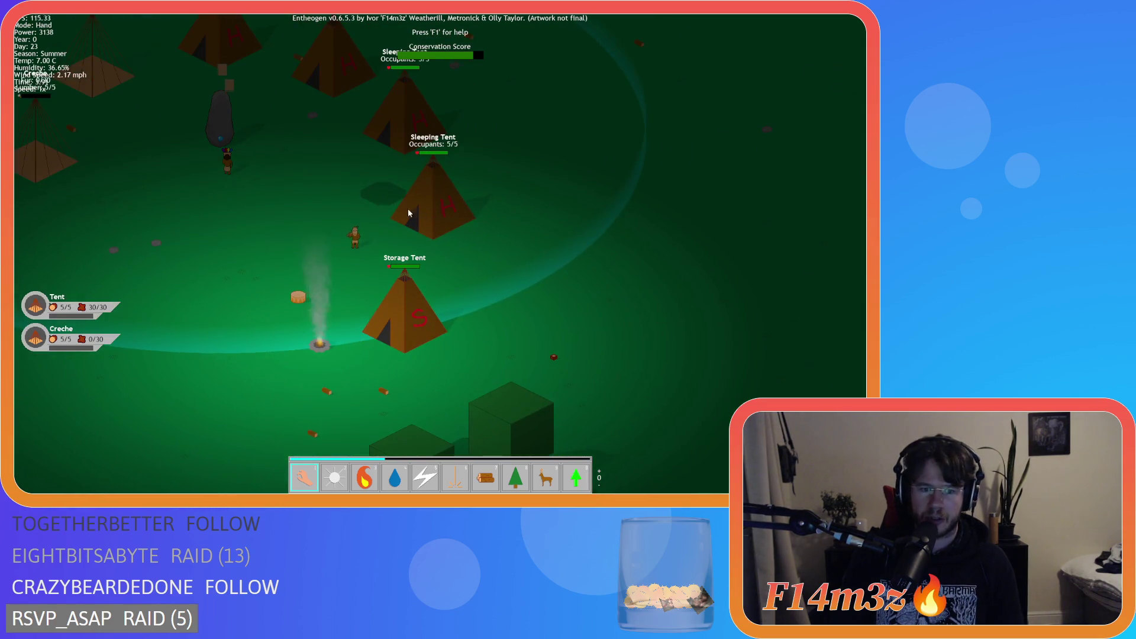
pyautogui.press('a')
pyautogui.press('w')
pyautogui.press('s')
pyautogui.press('a')
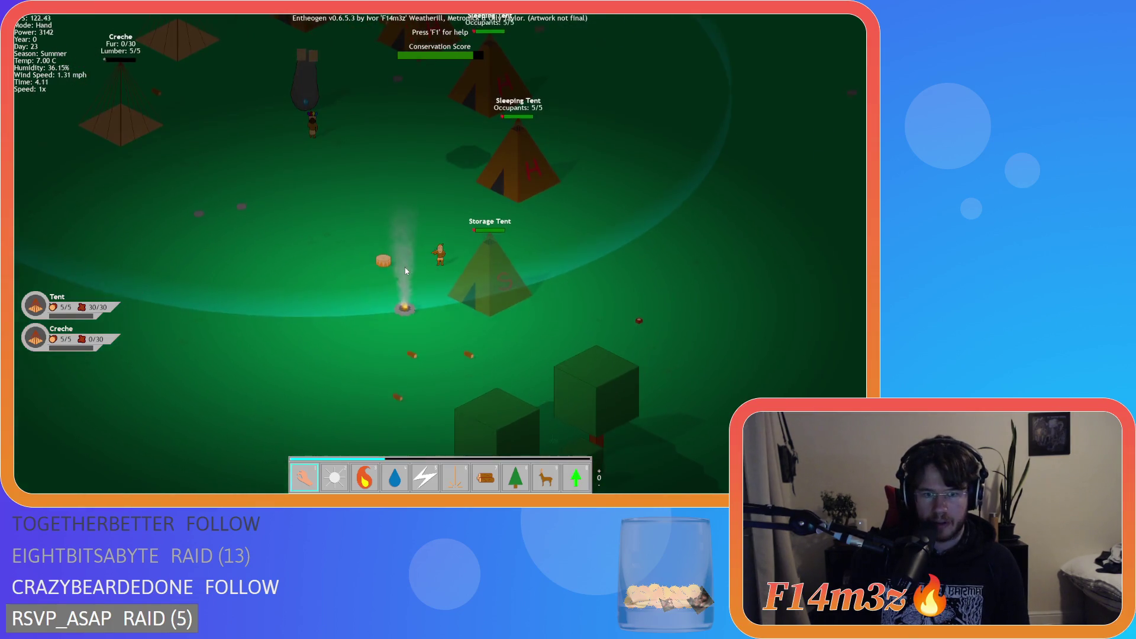
pyautogui.press('s')
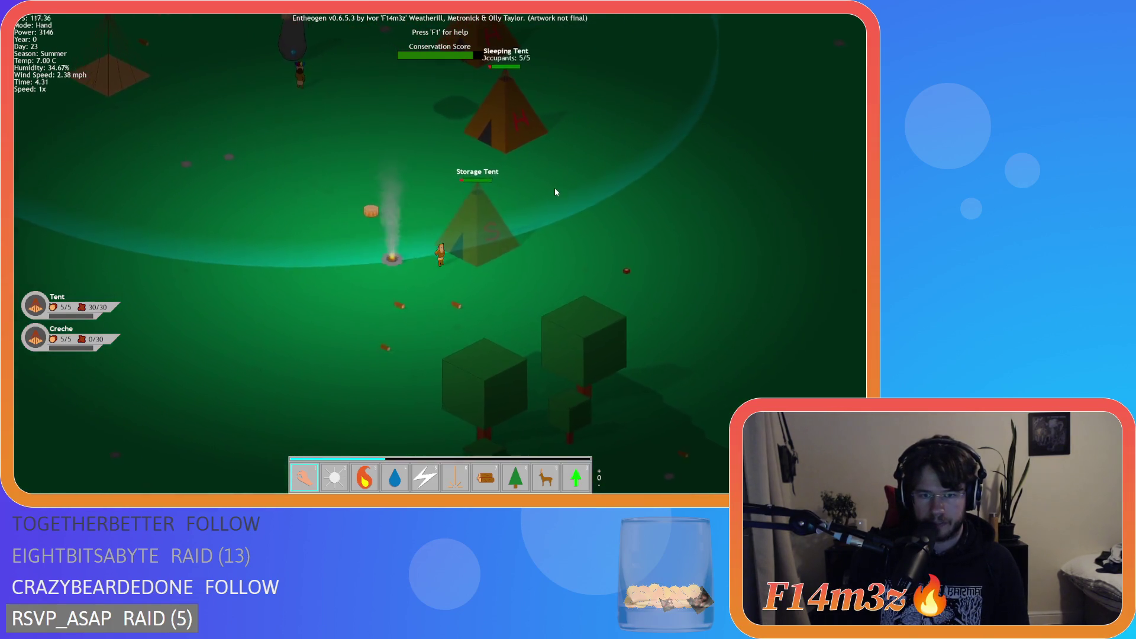
pyautogui.click(438, 263)
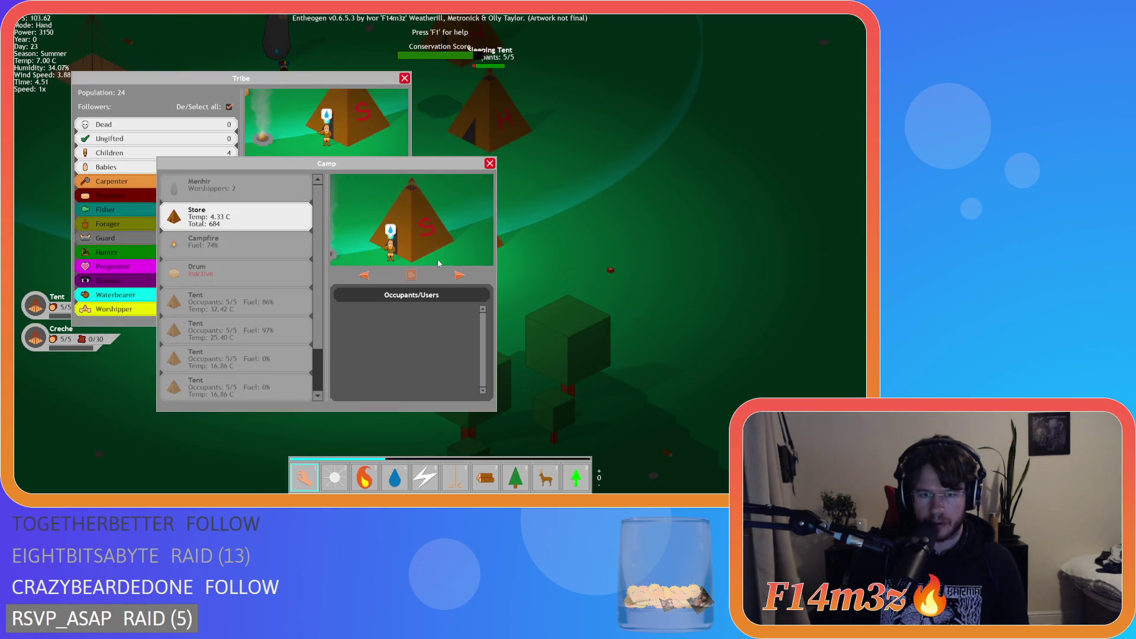
# - Close the Camp overview, glance at the inventory, and reload the last quicksave with F9
pyautogui.click(491, 165)
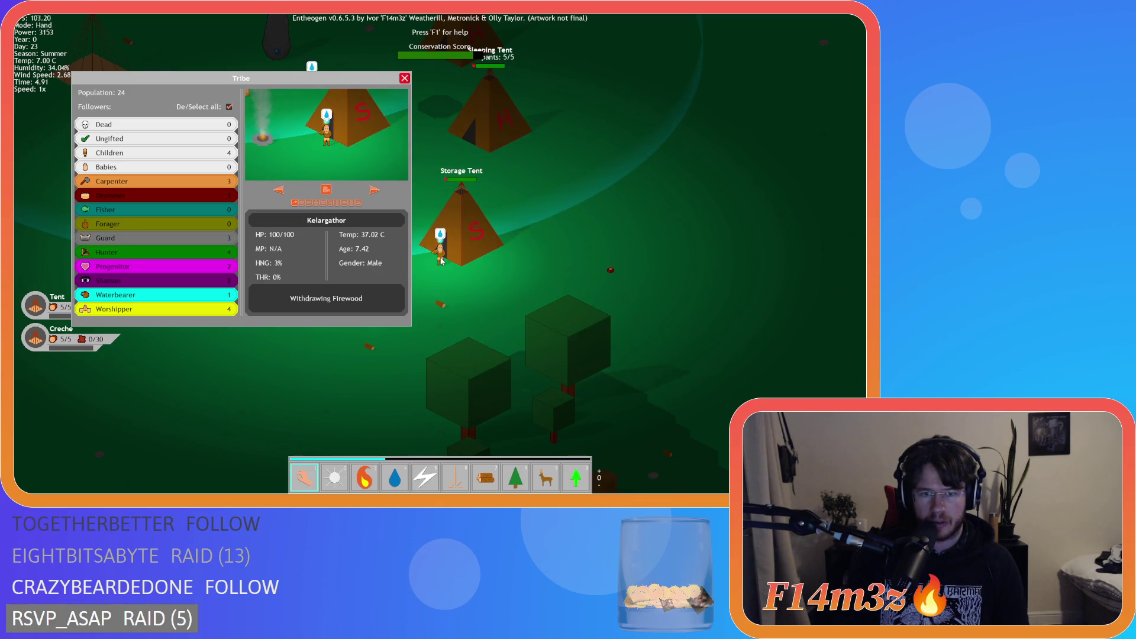
pyautogui.press('i')
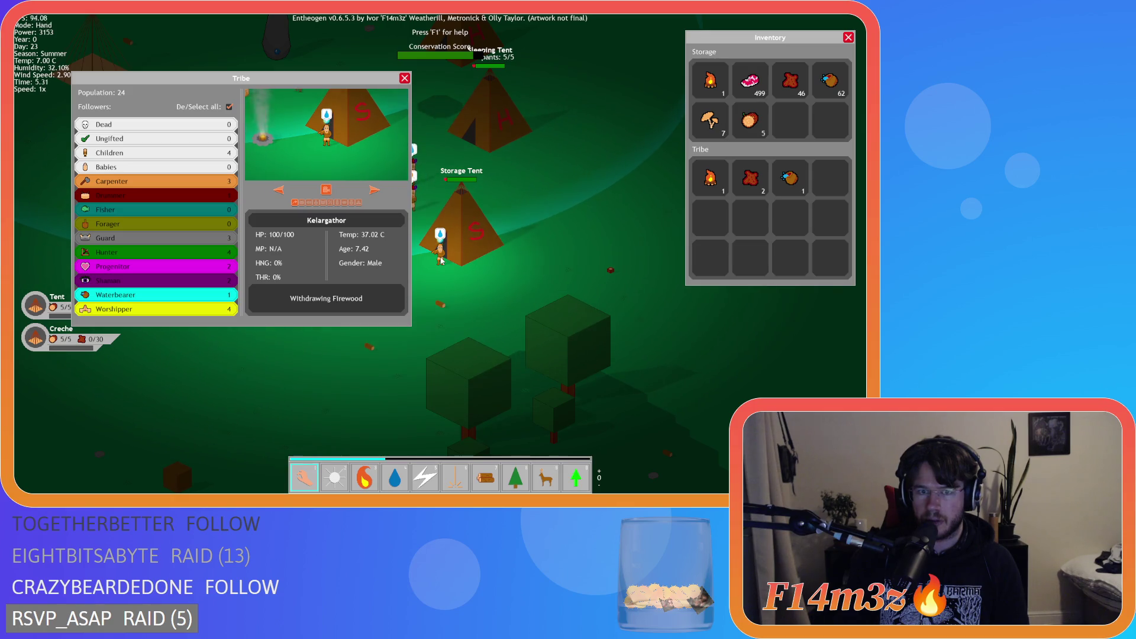
pyautogui.press('i')
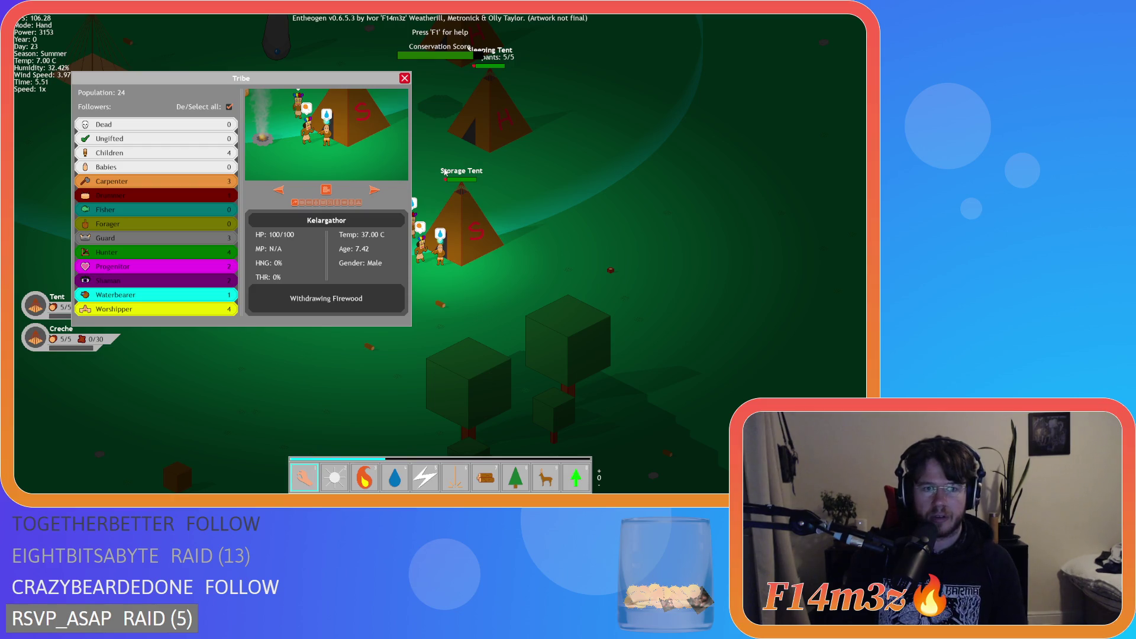
pyautogui.press('F9')
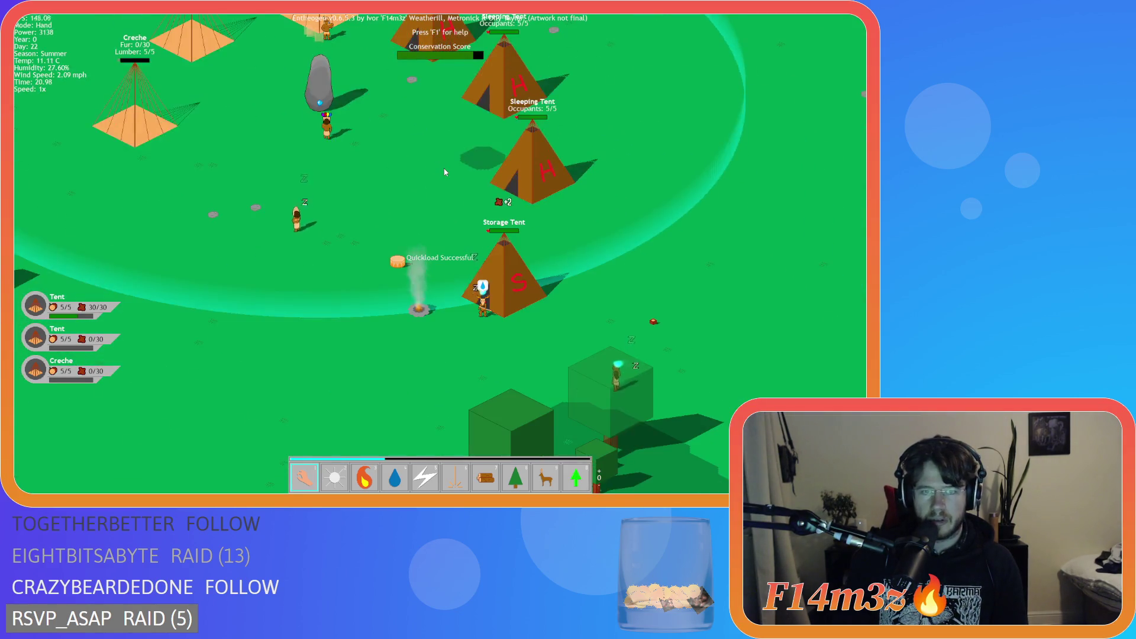
# - Survey the reloaded camp and open the Inventory, showing 774 of the top storage item and 8 carried
pyautogui.press('a')
pyautogui.press('w')
pyautogui.press('d')
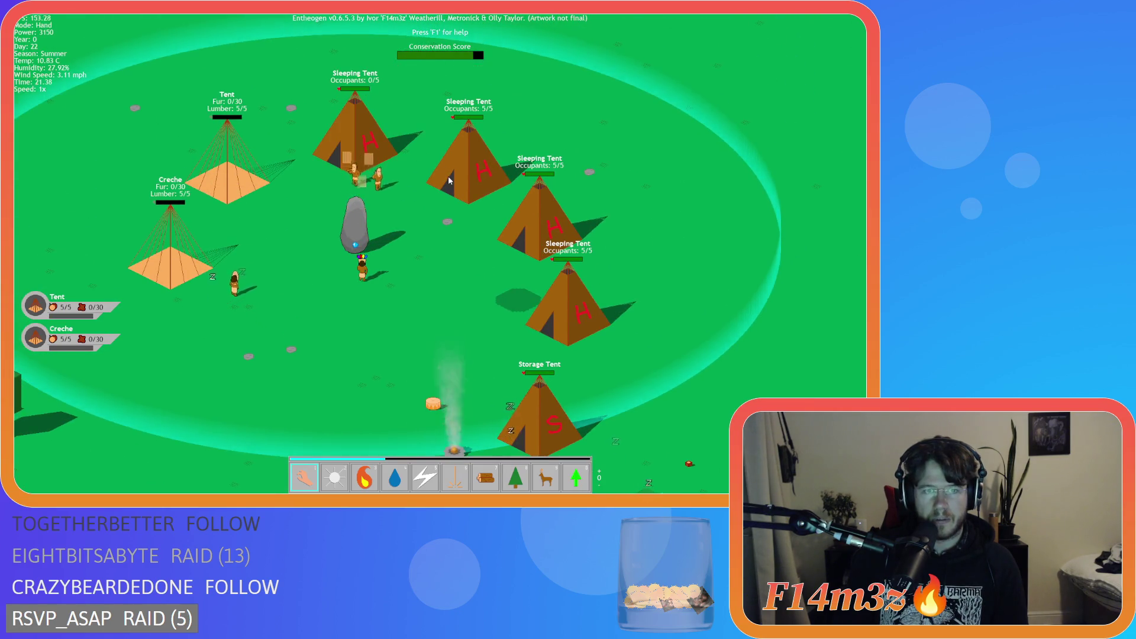
pyautogui.press('s')
pyautogui.press('d')
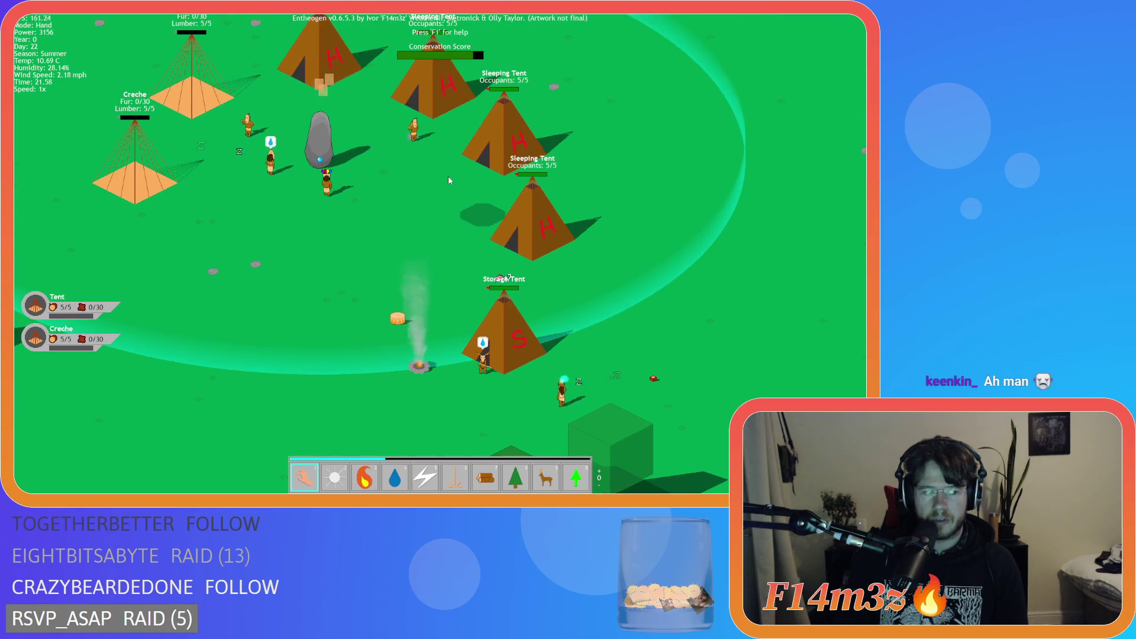
pyautogui.press('a')
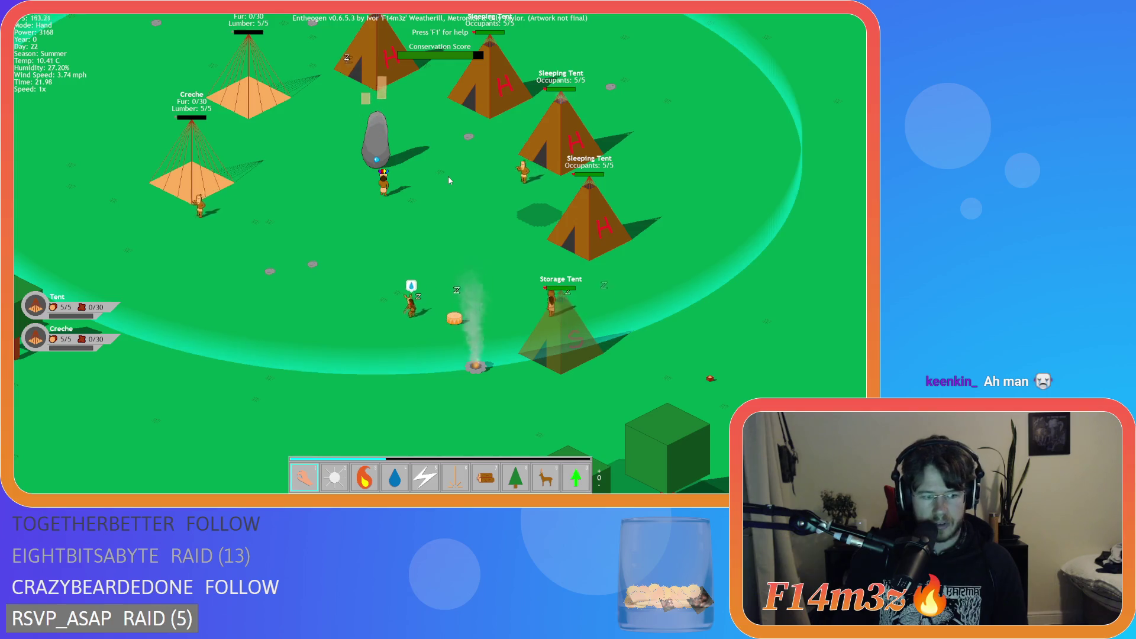
pyautogui.press('s')
pyautogui.press('d')
pyautogui.press('w')
pyautogui.press('a')
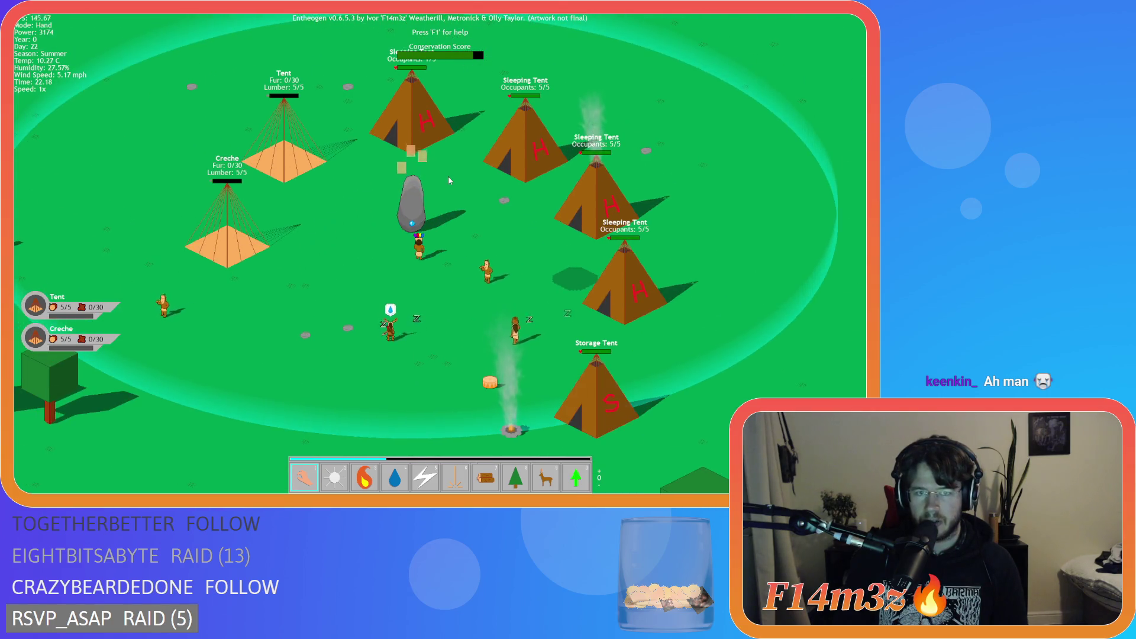
pyautogui.press('w')
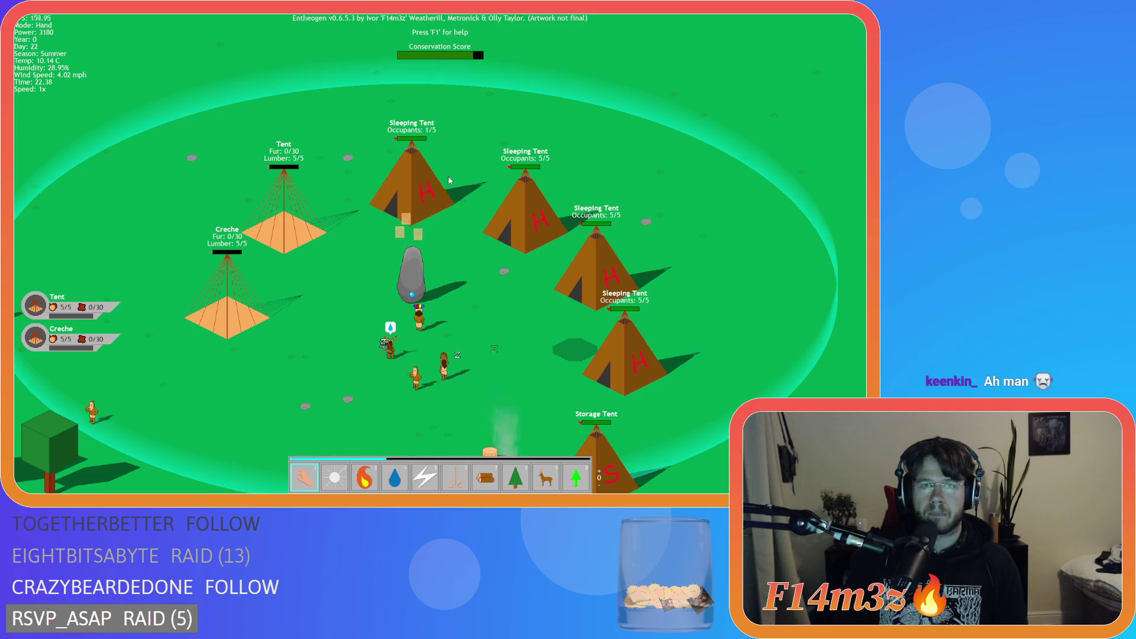
pyautogui.press('s')
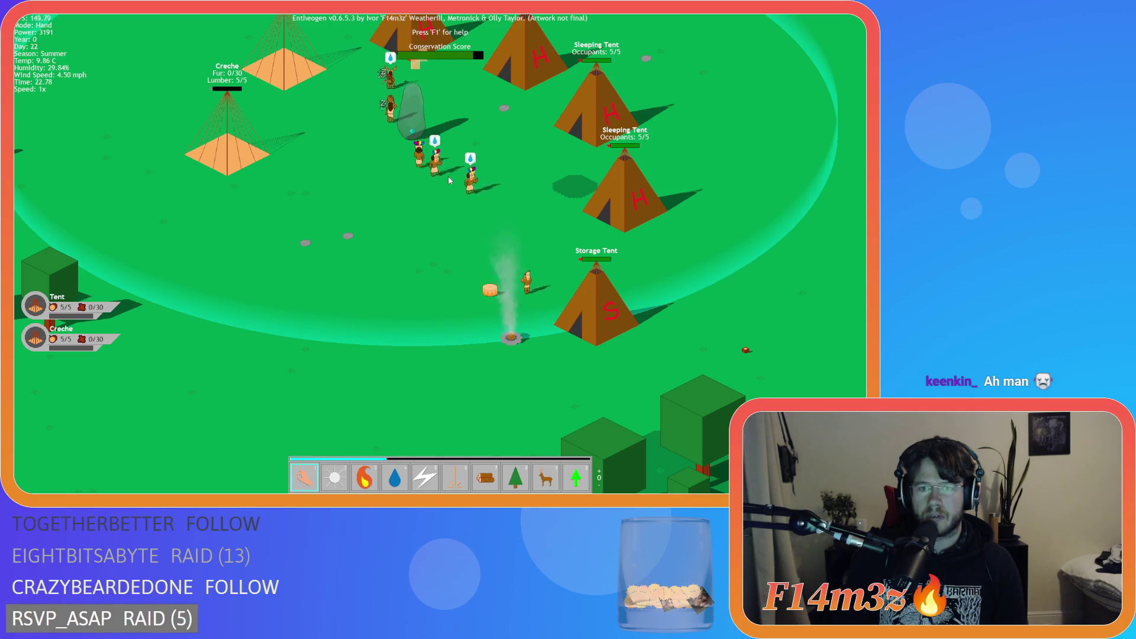
pyautogui.press('s')
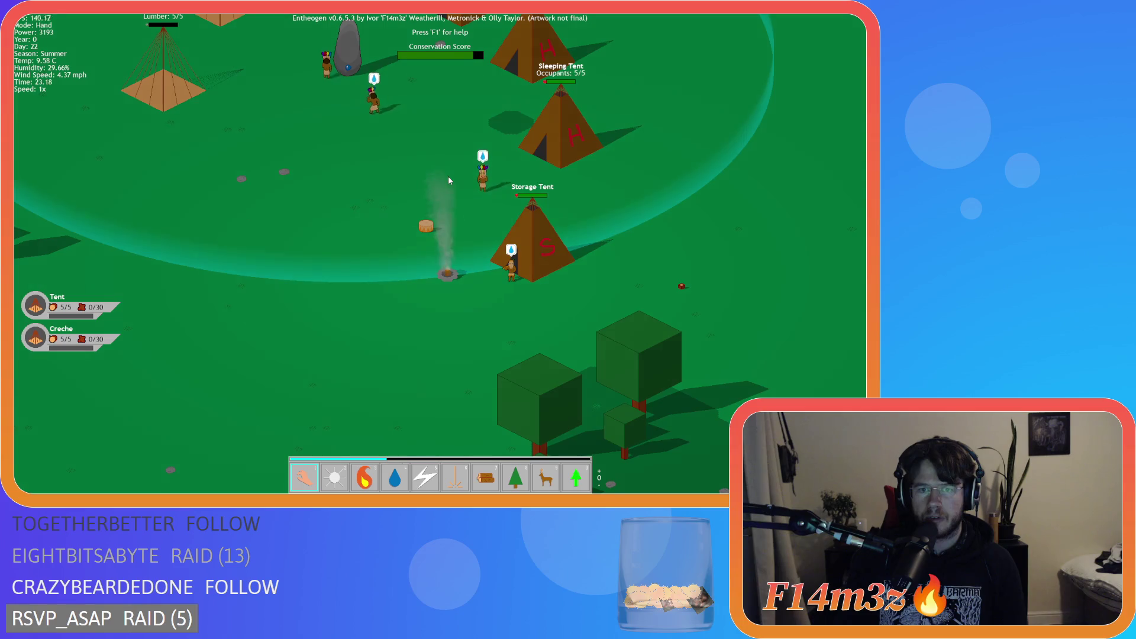
pyautogui.press('i')
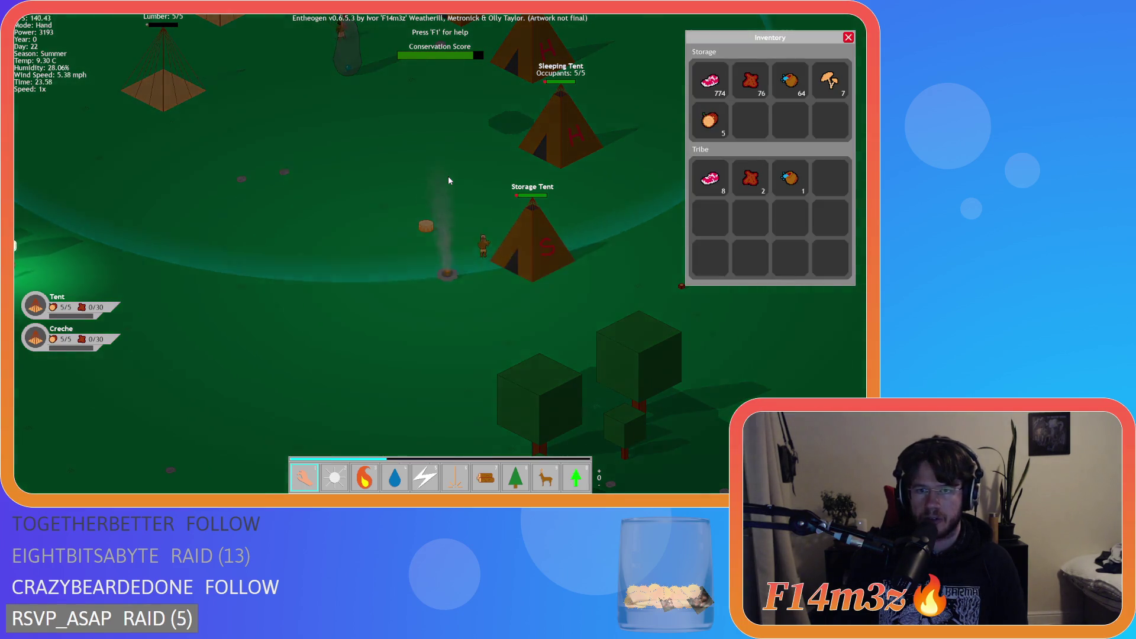
# - Glance at the camp structures overview, then pan down over the camp
pyautogui.press('w')
pyautogui.press('c')
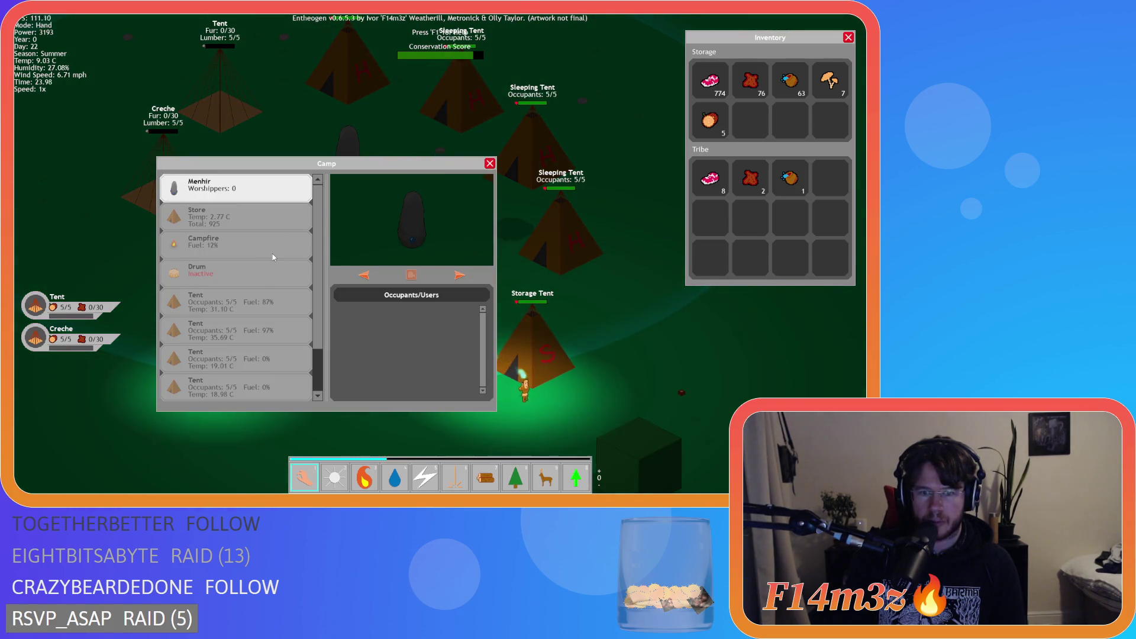
pyautogui.press('a')
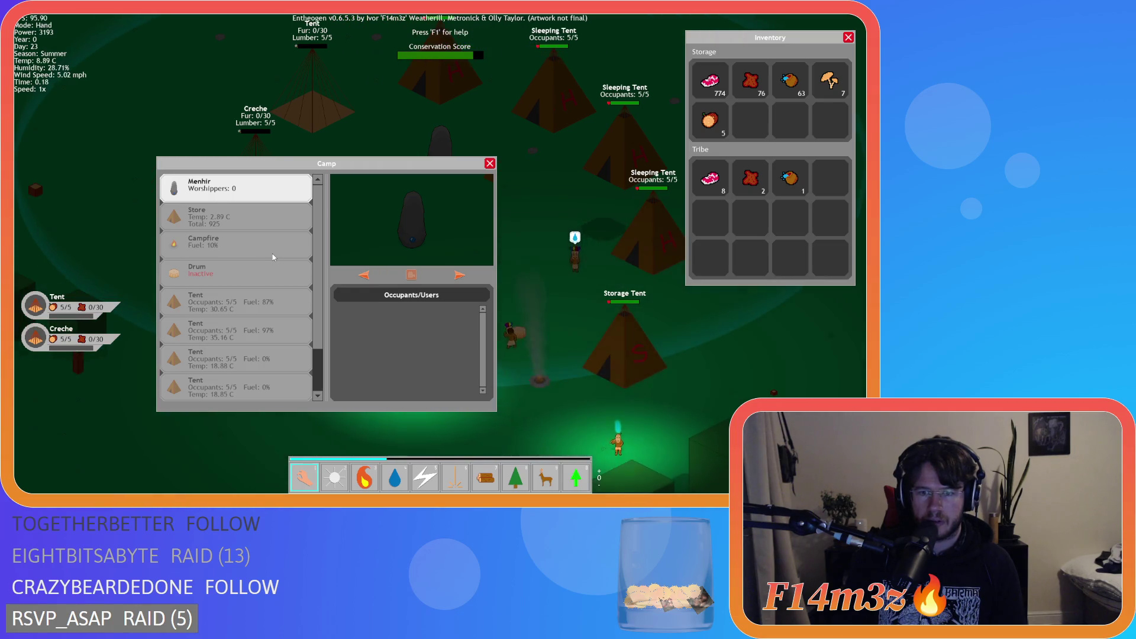
pyautogui.press('c')
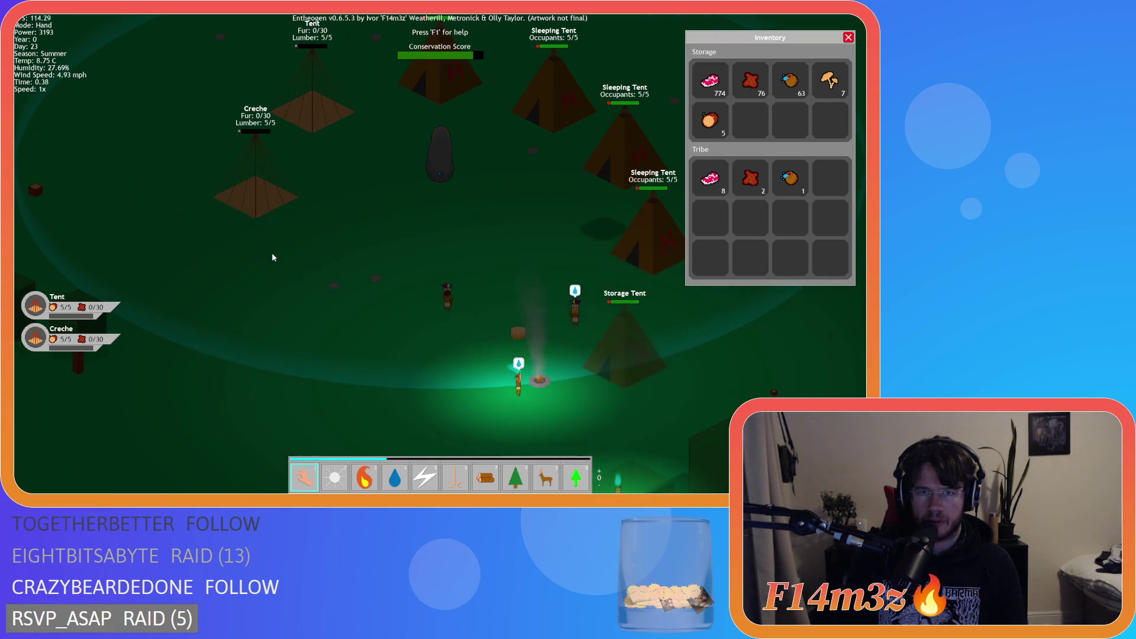
pyautogui.press('w')
pyautogui.press('d')
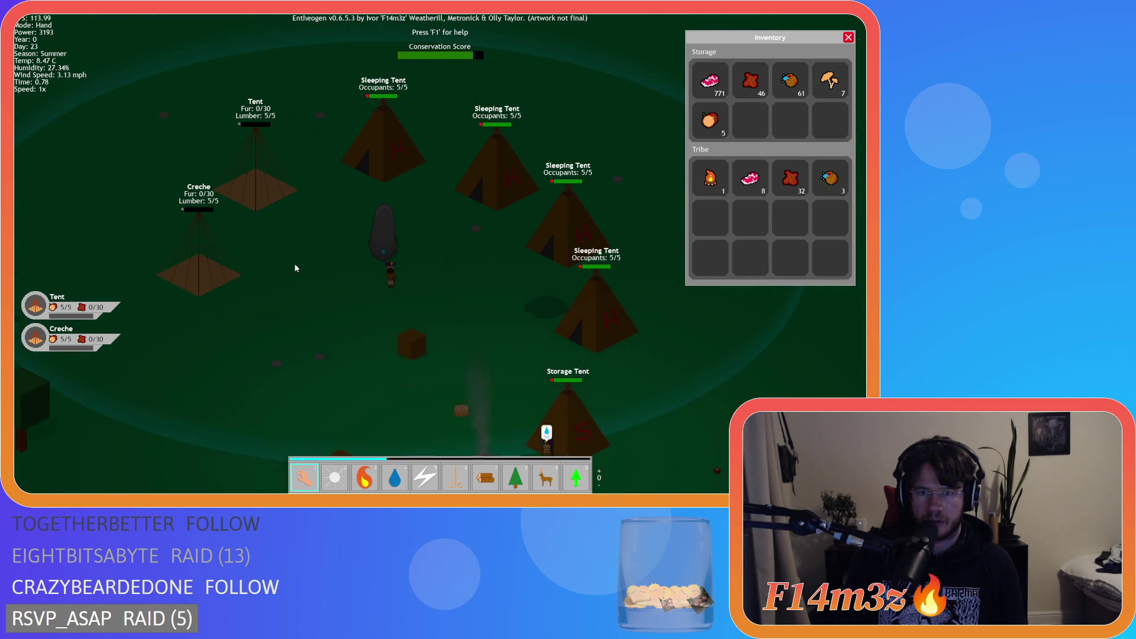
pyautogui.press('s')
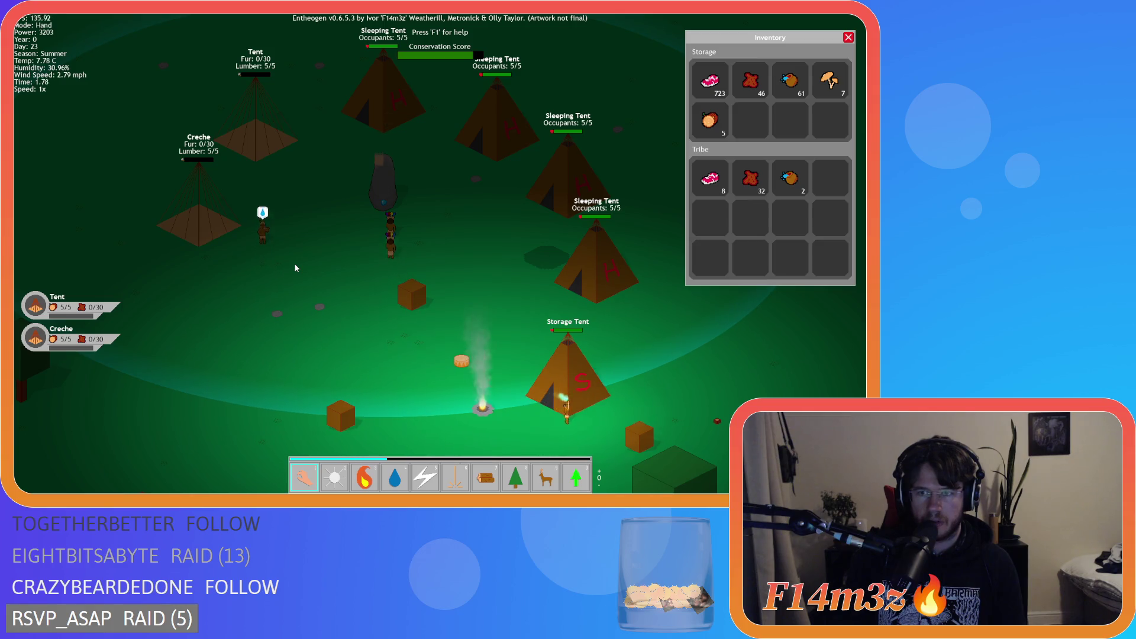
pyautogui.press('s')
# - Inspect the villager by the Storage Tent searching for firewood, then close its tribe details
pyautogui.click(551, 322)
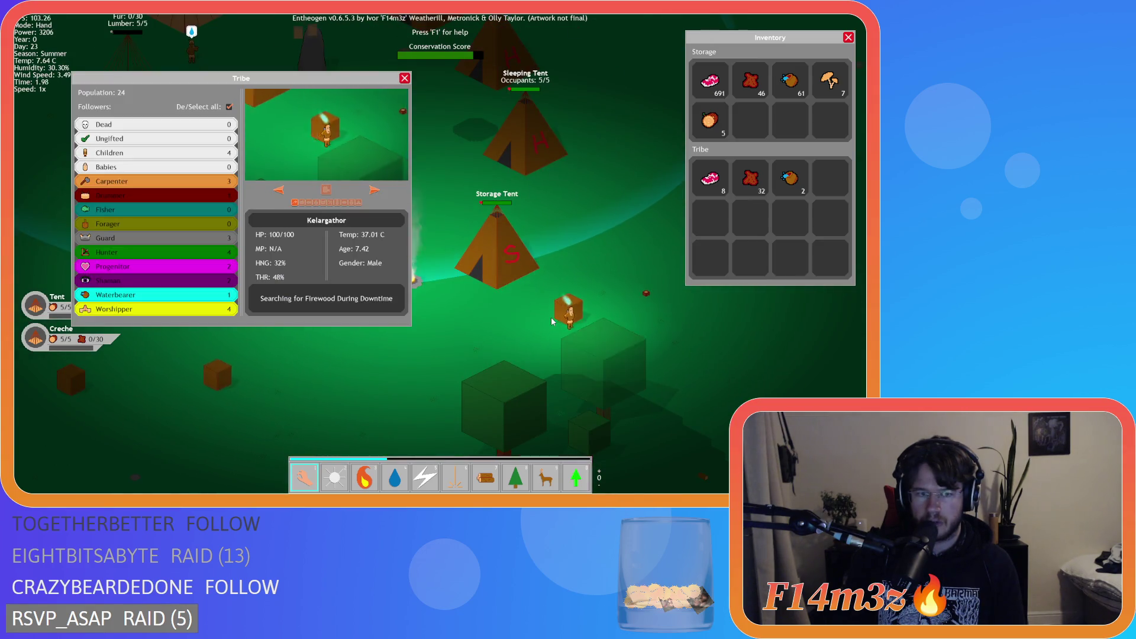
pyautogui.press('w')
pyautogui.click(404, 78)
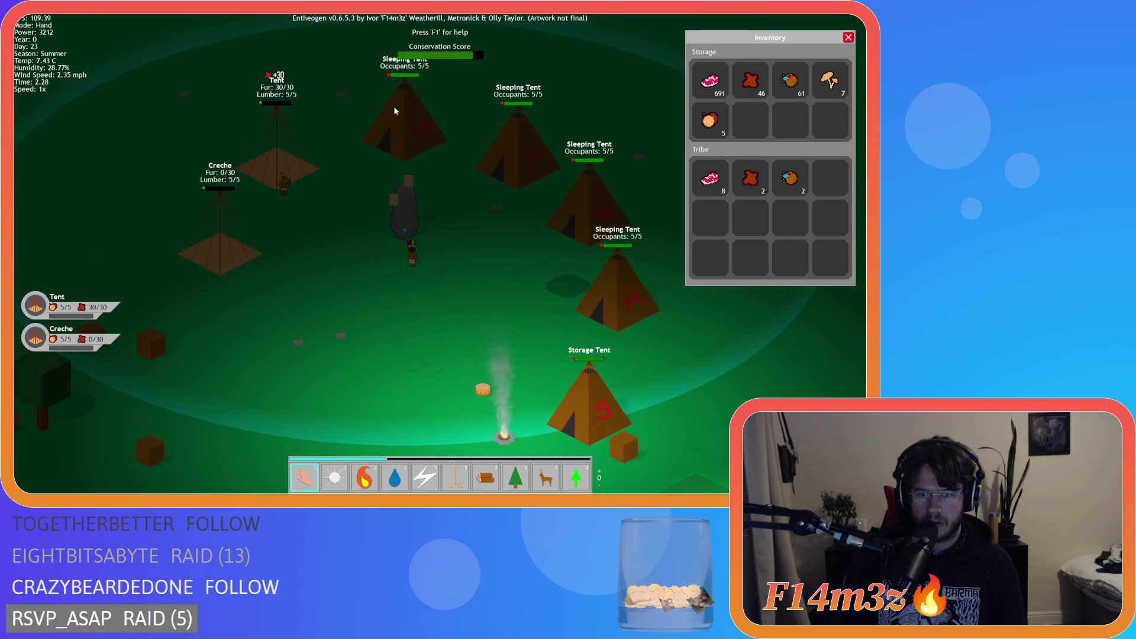
pyautogui.press('w')
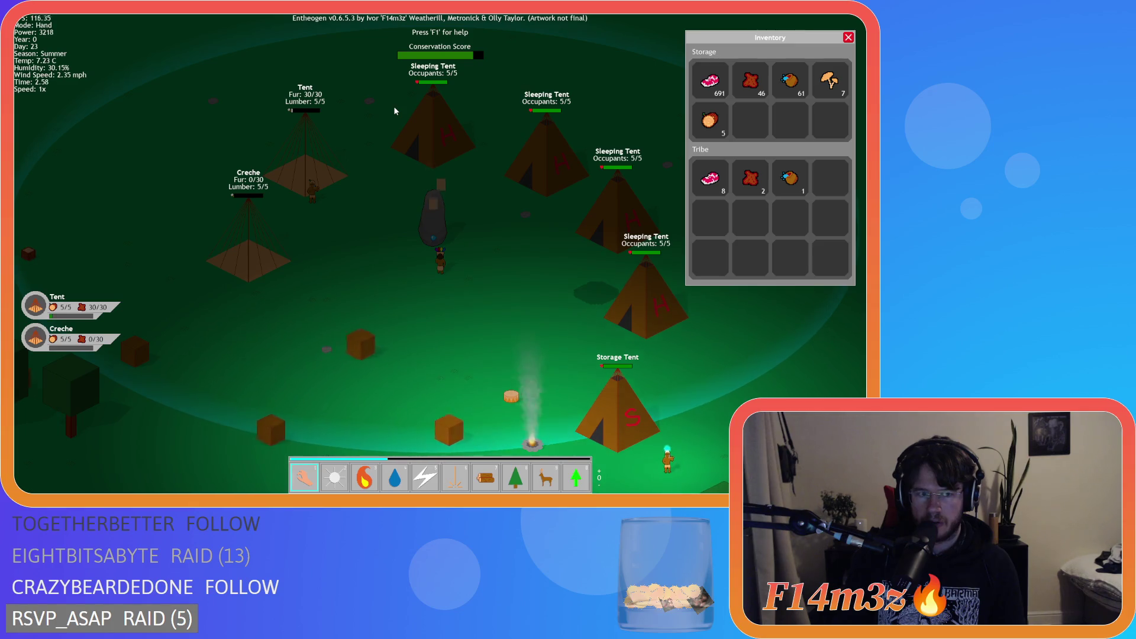
pyautogui.press('s')
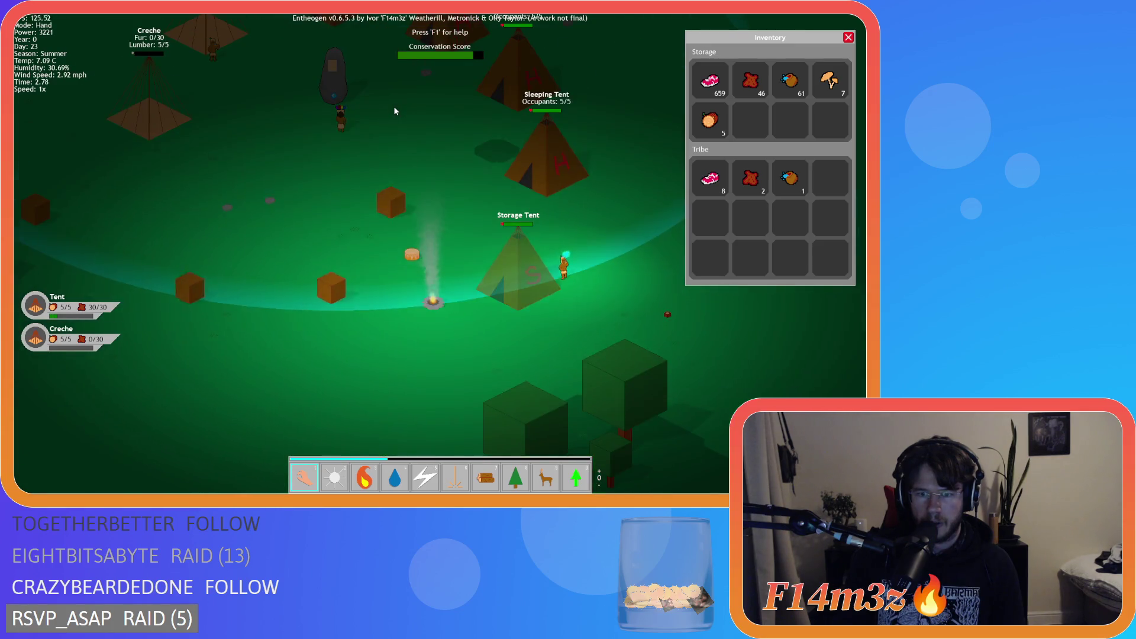
pyautogui.click(547, 257)
pyautogui.press('a')
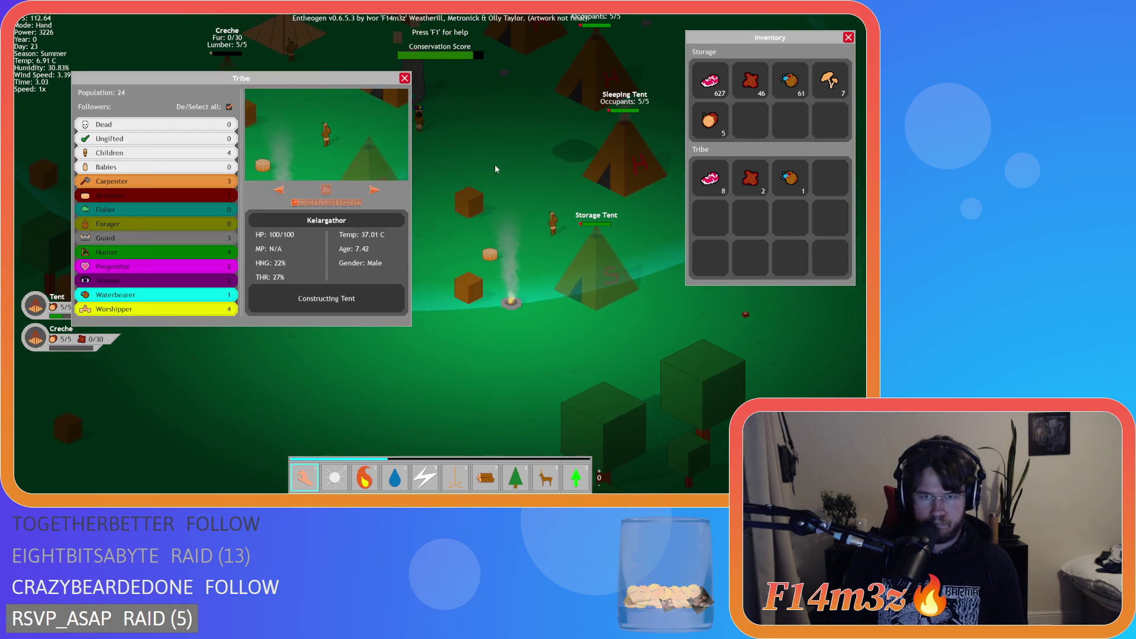
pyautogui.press('w')
pyautogui.click(404, 78)
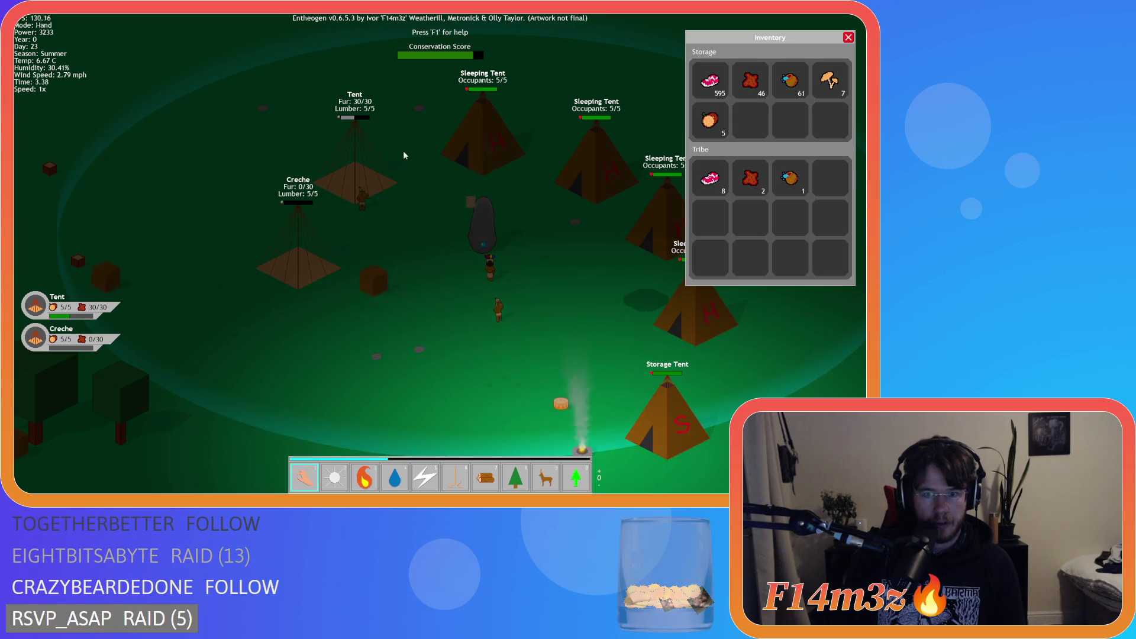
# - Keep watching the camp until the fur-filled Tent becomes a Sleeping Tent
pyautogui.press('w')
pyautogui.press('d')
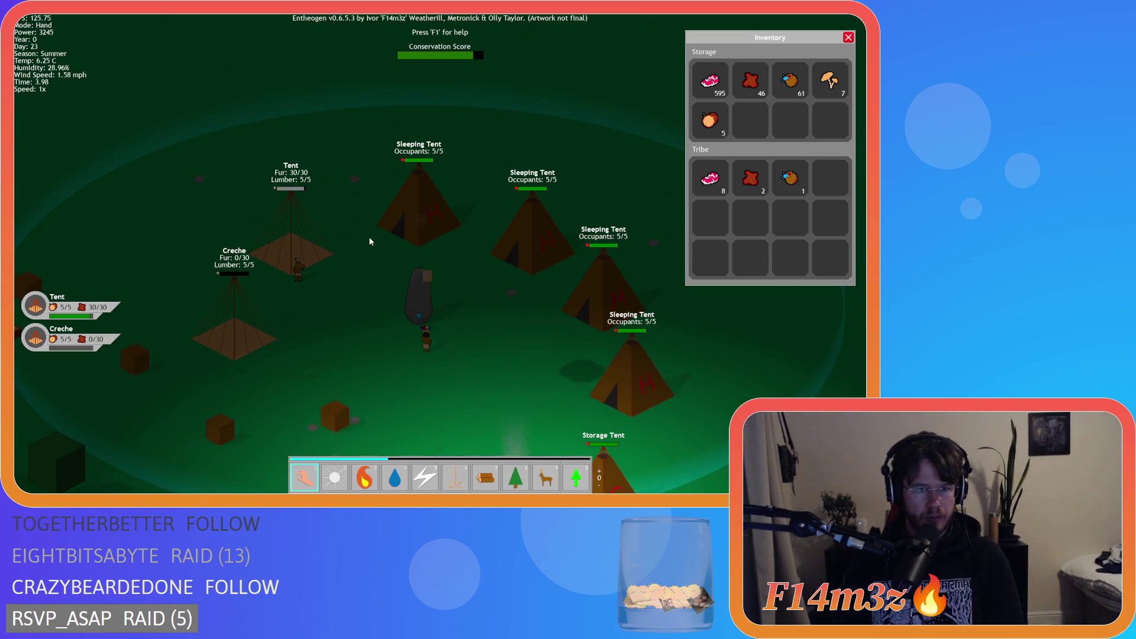
pyautogui.press('s')
pyautogui.press('d')
pyautogui.press('a')
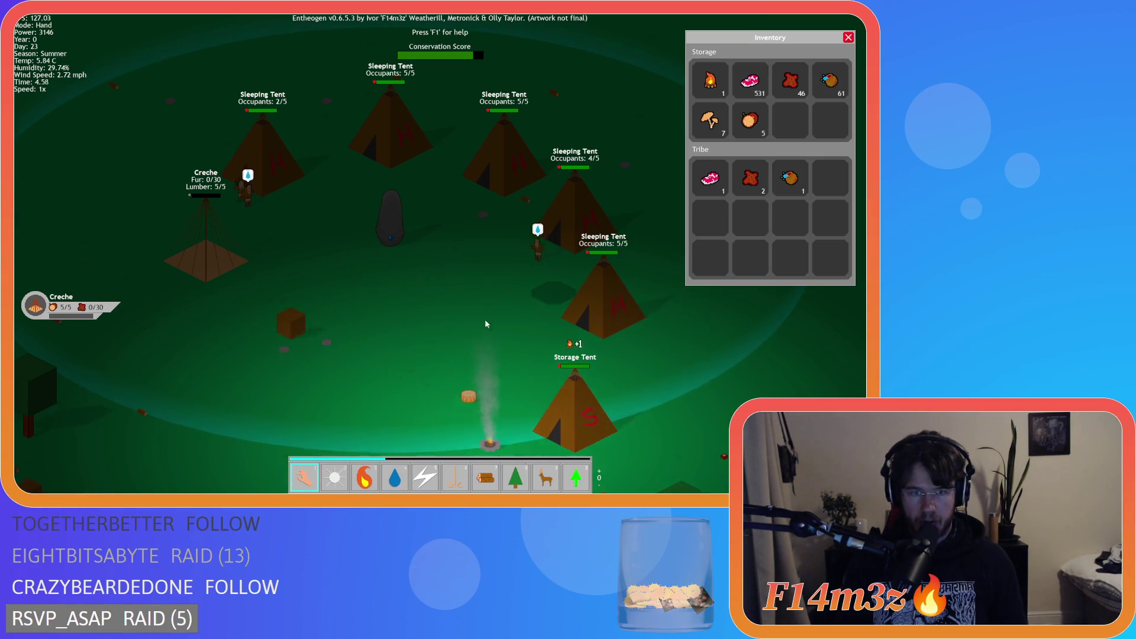
pyautogui.press('s')
pyautogui.press('d')
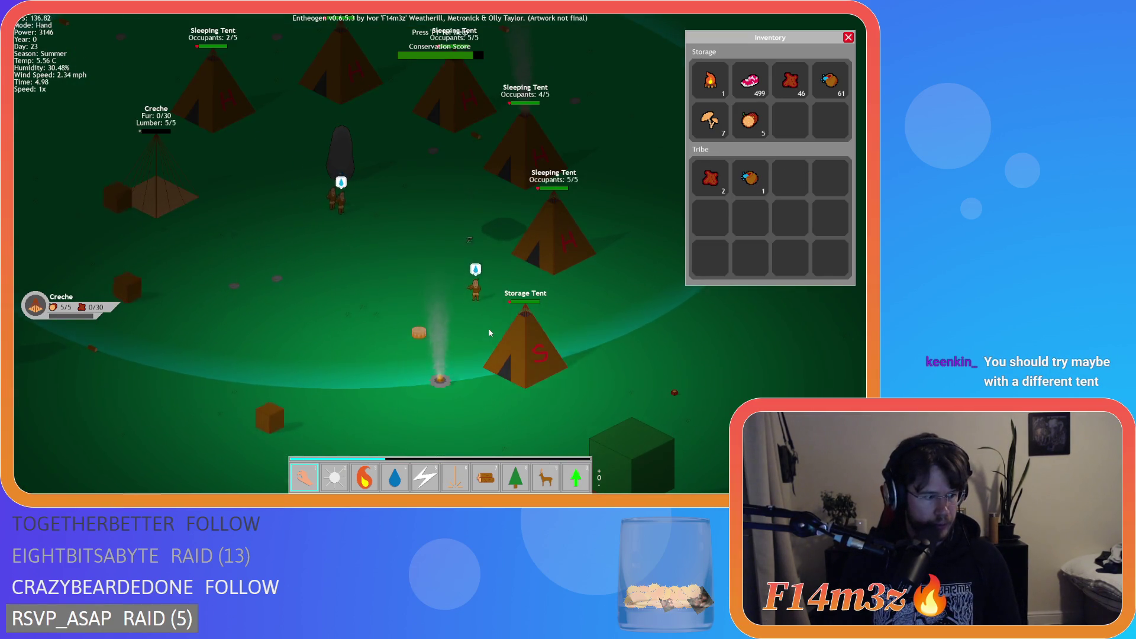
pyautogui.press('w')
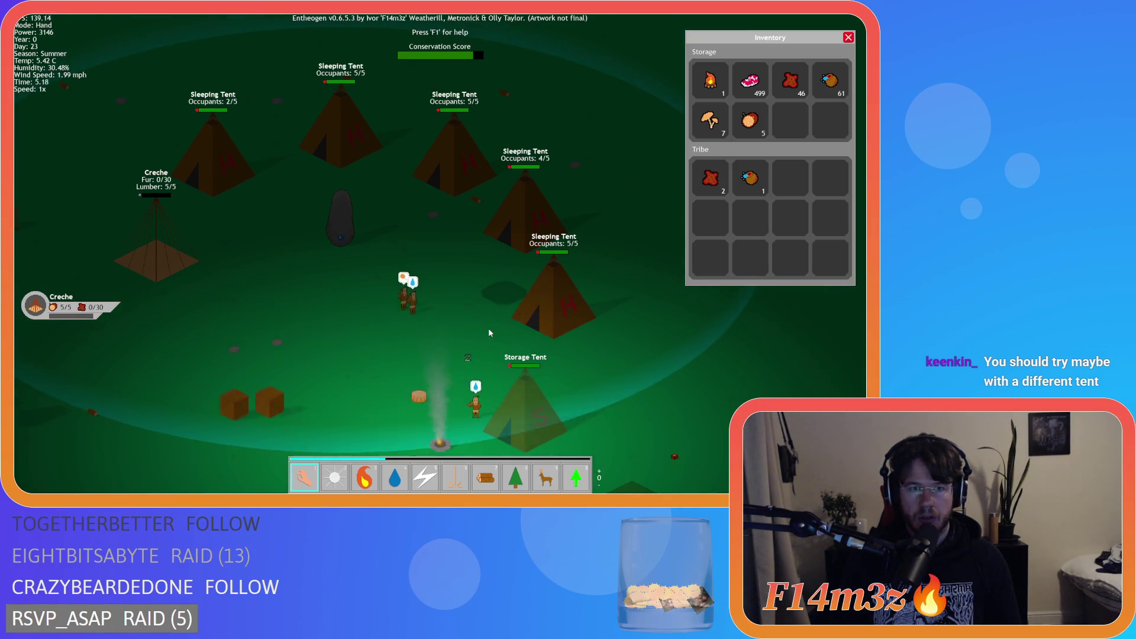
pyautogui.press('d')
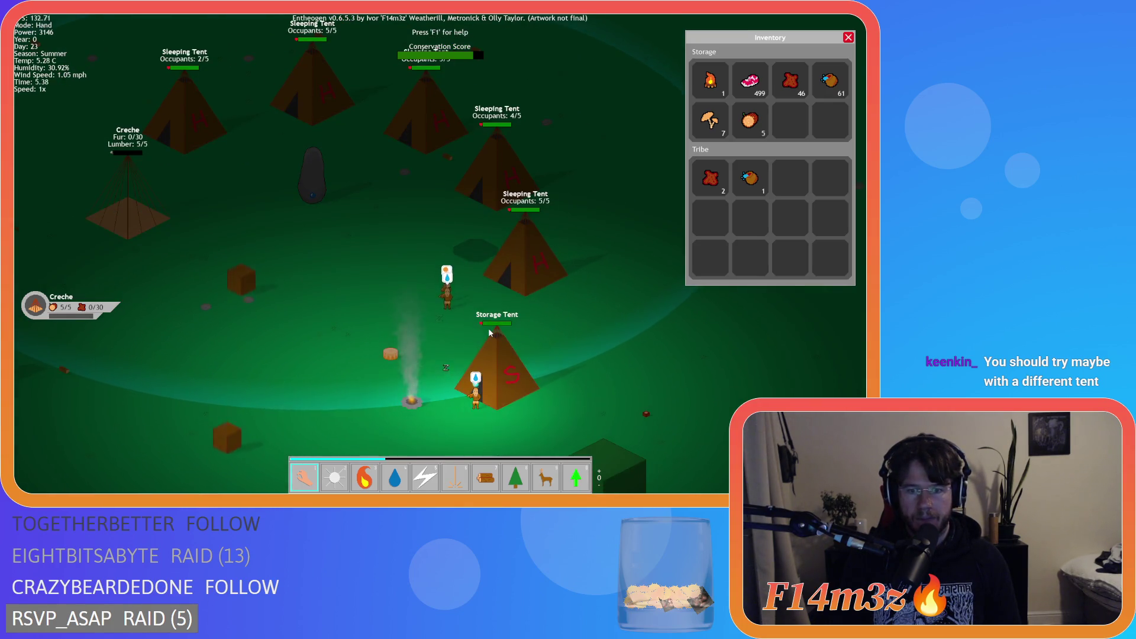
# - Open the Tribe overview to confirm a villager is withdrawing firewood, then close it
pyautogui.click(474, 406)
pyautogui.click(490, 167)
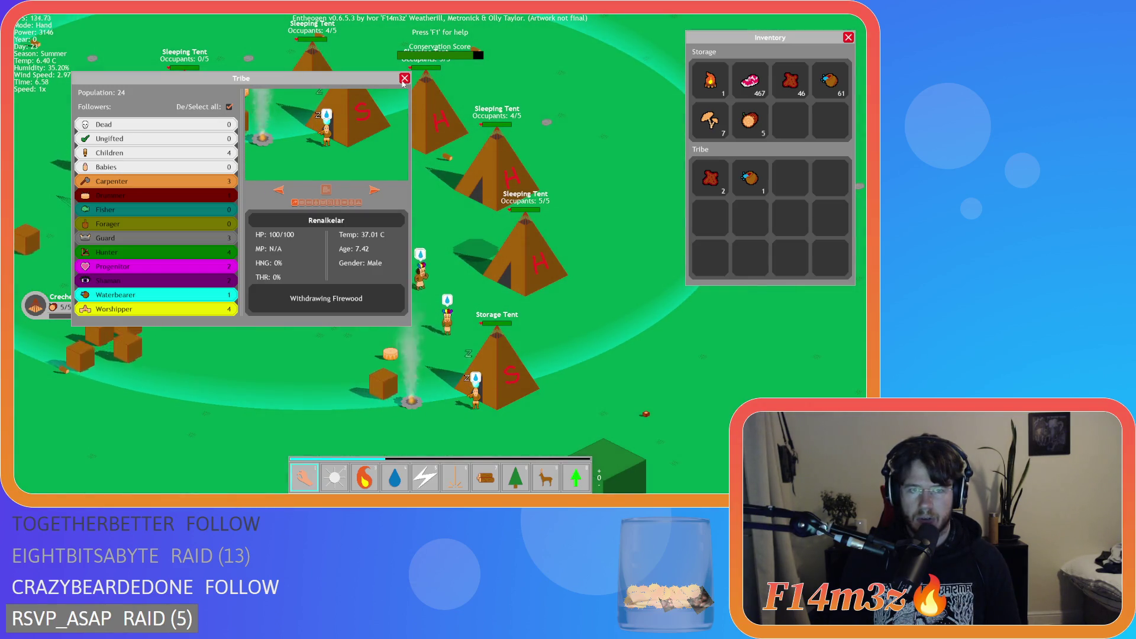
pyautogui.click(404, 78)
# - Close the inventory and quit the session to the Entheogen title screen
pyautogui.press('d')
pyautogui.click(848, 37)
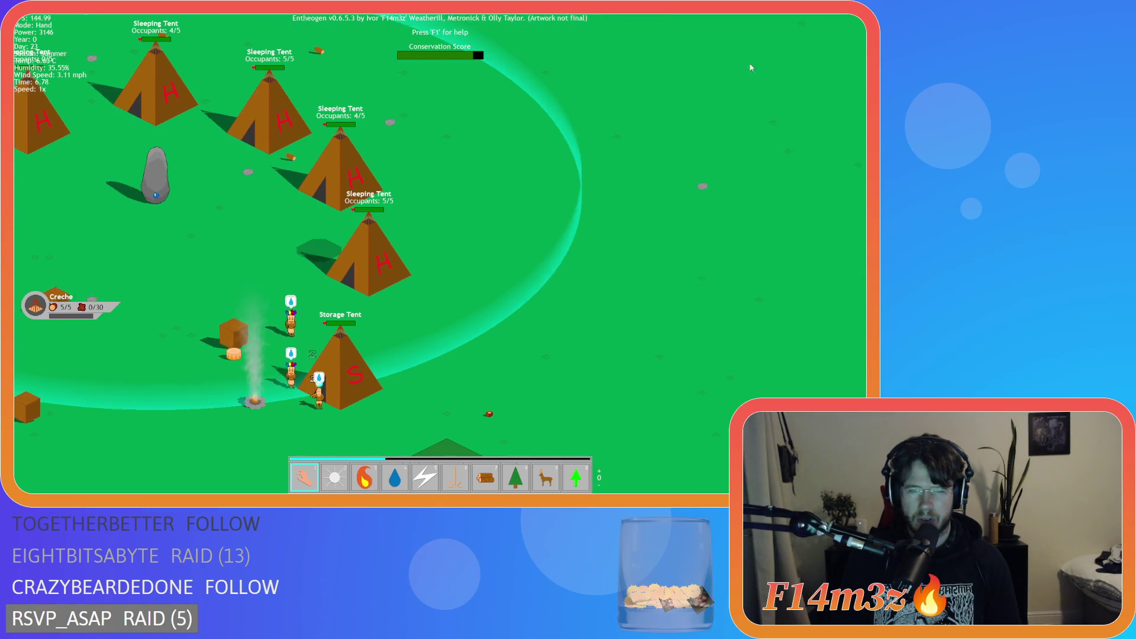
pyautogui.press('Escape')
pyautogui.press('Return')
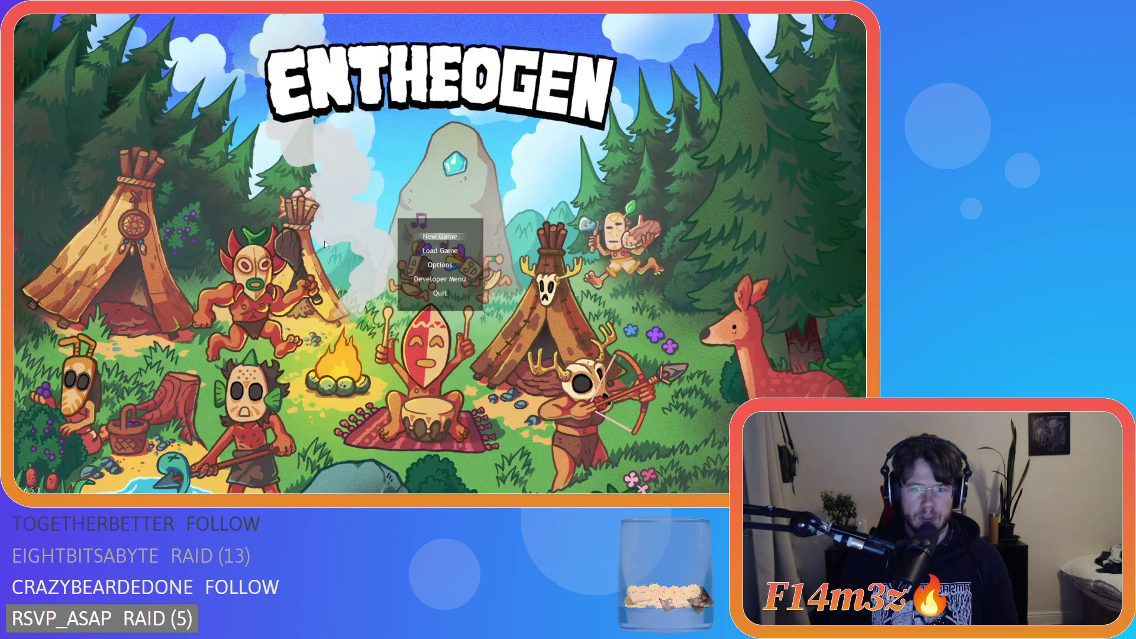
# - Close the game with Alt+F4 and expand Objects > Animal > Human to reveal ob_human
pyautogui.hotkey('alt', 'F4')
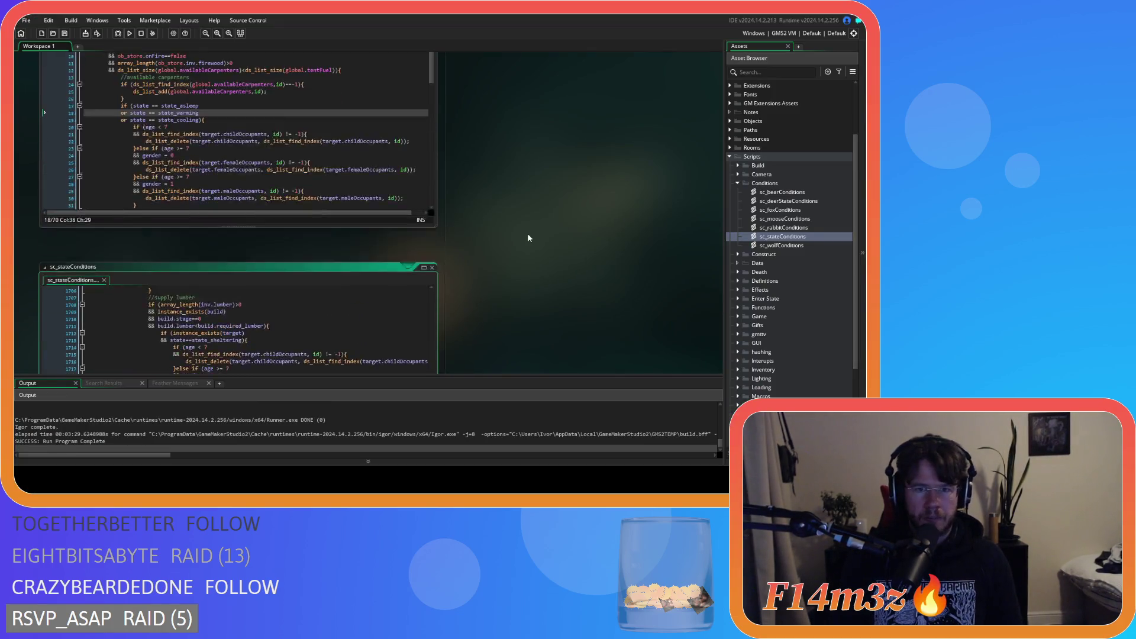
pyautogui.hotkey('ctrl', 'Tab')
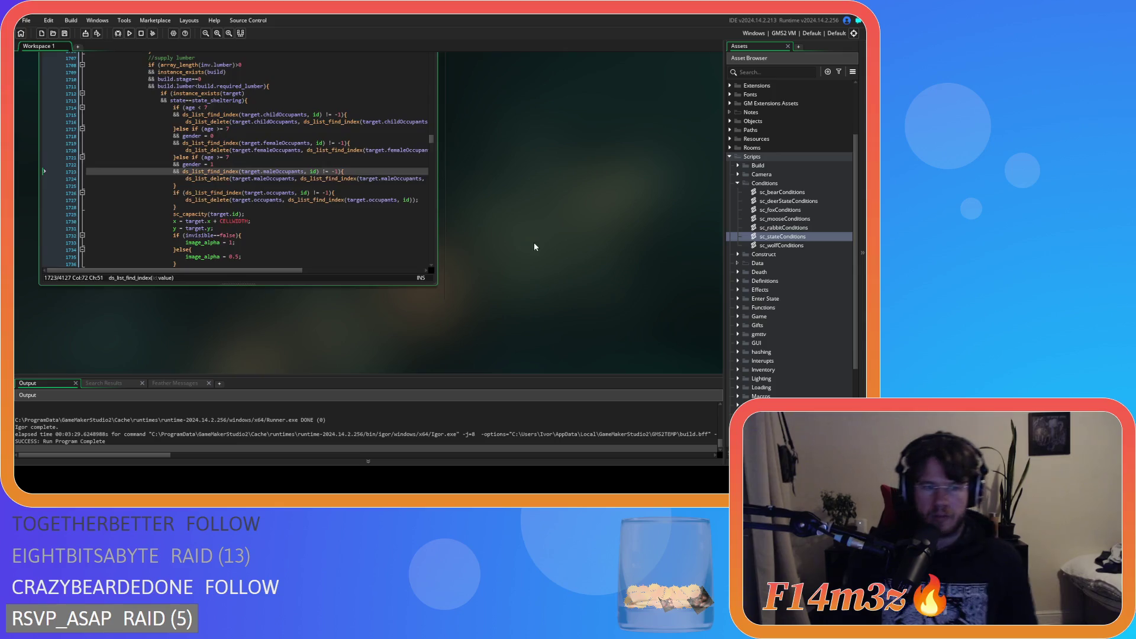
pyautogui.scroll(3, 530, 247)
pyautogui.scroll(3, 738, 169)
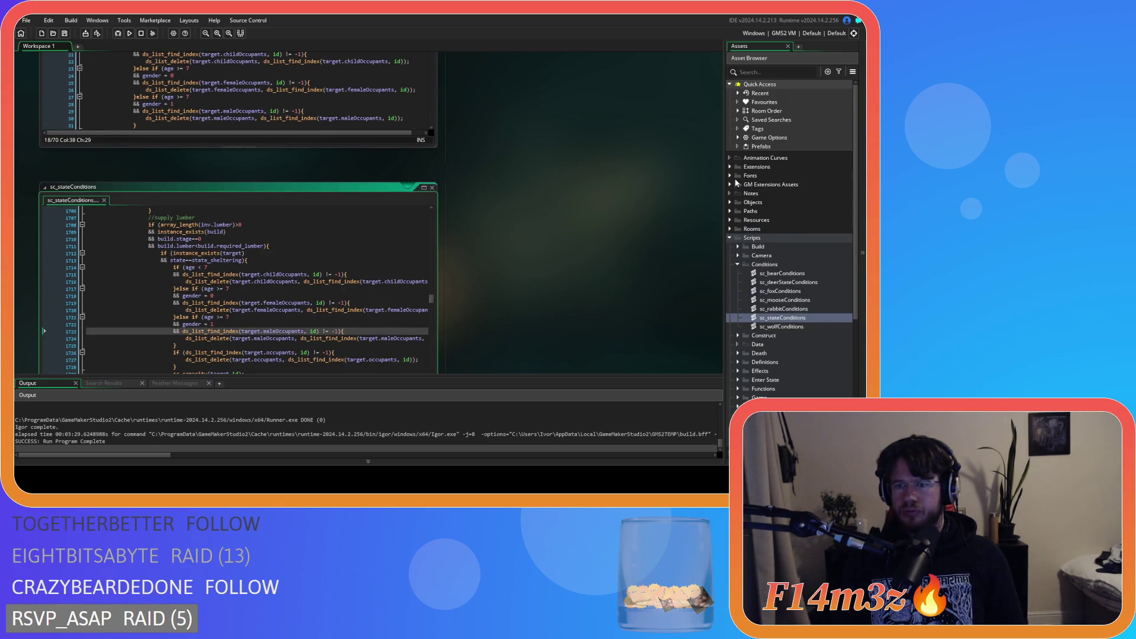
pyautogui.click(732, 202)
pyautogui.click(746, 220)
# - Open ob_human's Create code and search 'state_withdrawfirew' to reach the withdrawing-firewood function
pyautogui.click(409, 169)
pyautogui.hotkey('ctrl', 'f')
pyautogui.write('state_')
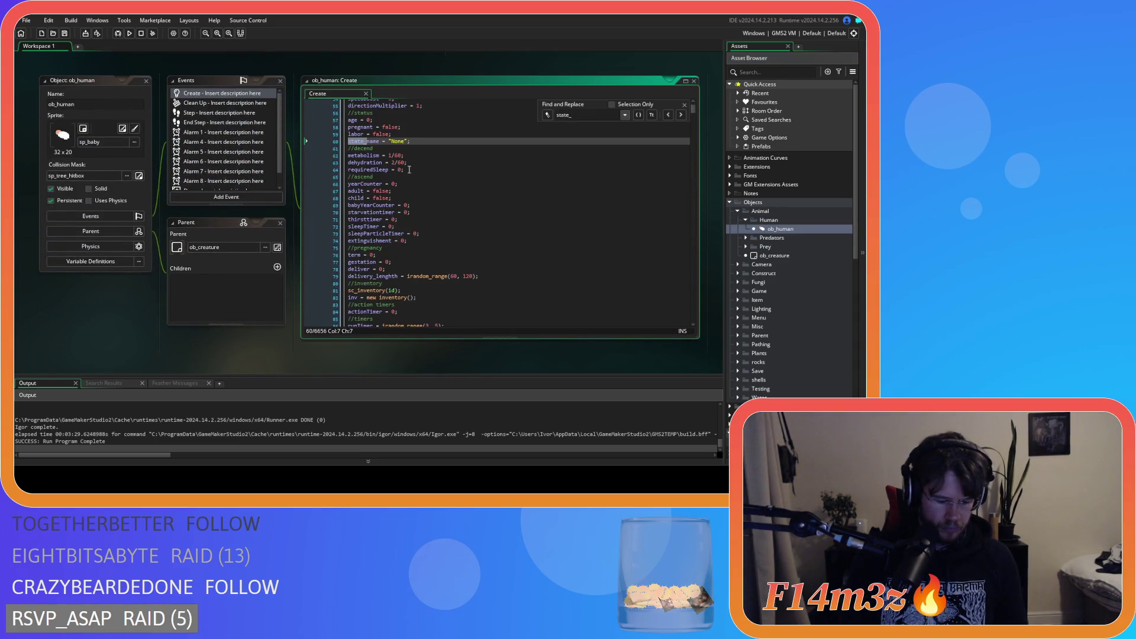
pyautogui.write('withdraw')
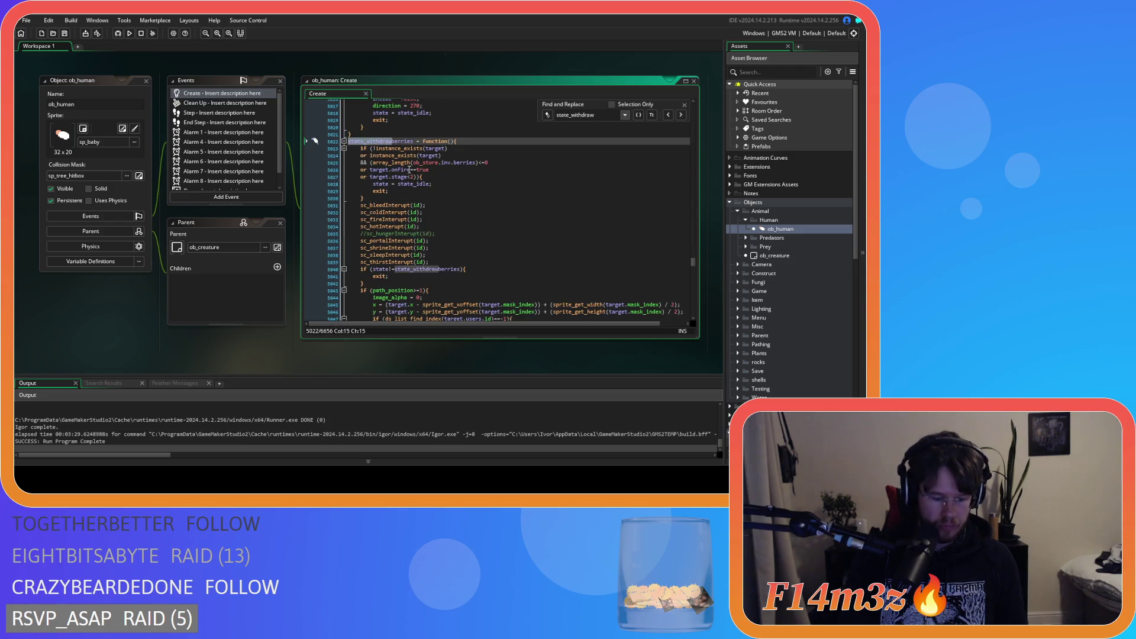
pyautogui.write('firew')
pyautogui.click(681, 114)
pyautogui.click(681, 114)
pyautogui.click(681, 115)
pyautogui.click(681, 114)
pyautogui.click(681, 115)
pyautogui.click(681, 115)
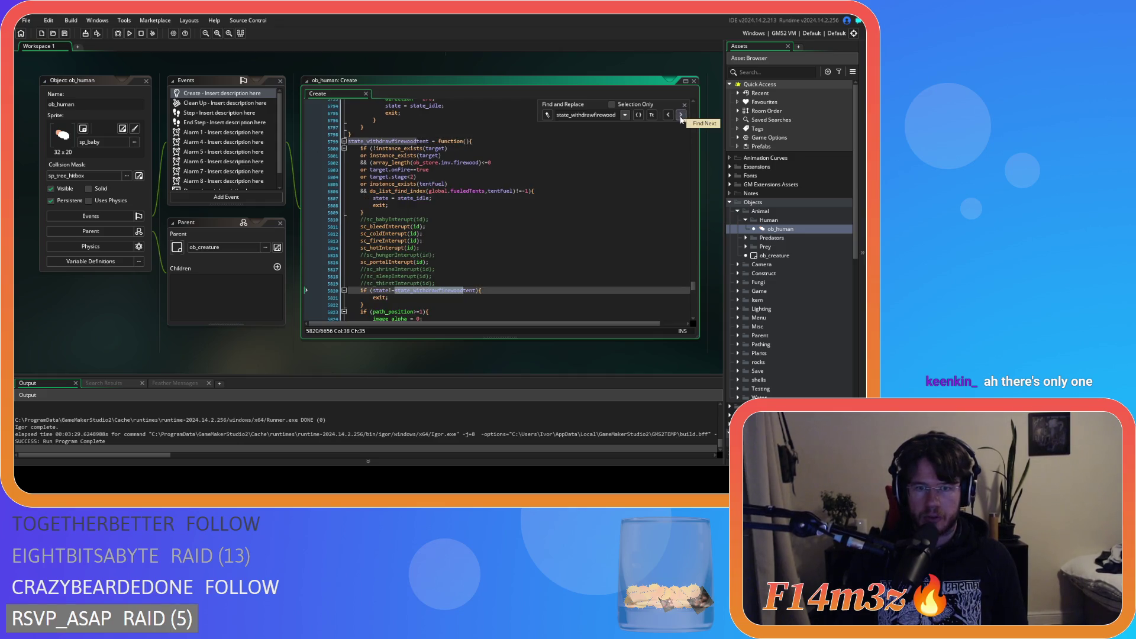
# - Review the condition's exit; line and the interrupt calls beneath it
pyautogui.click(526, 233)
pyautogui.press('Escape')
pyautogui.press('Up')
pyautogui.press('Up')
pyautogui.press('Up')
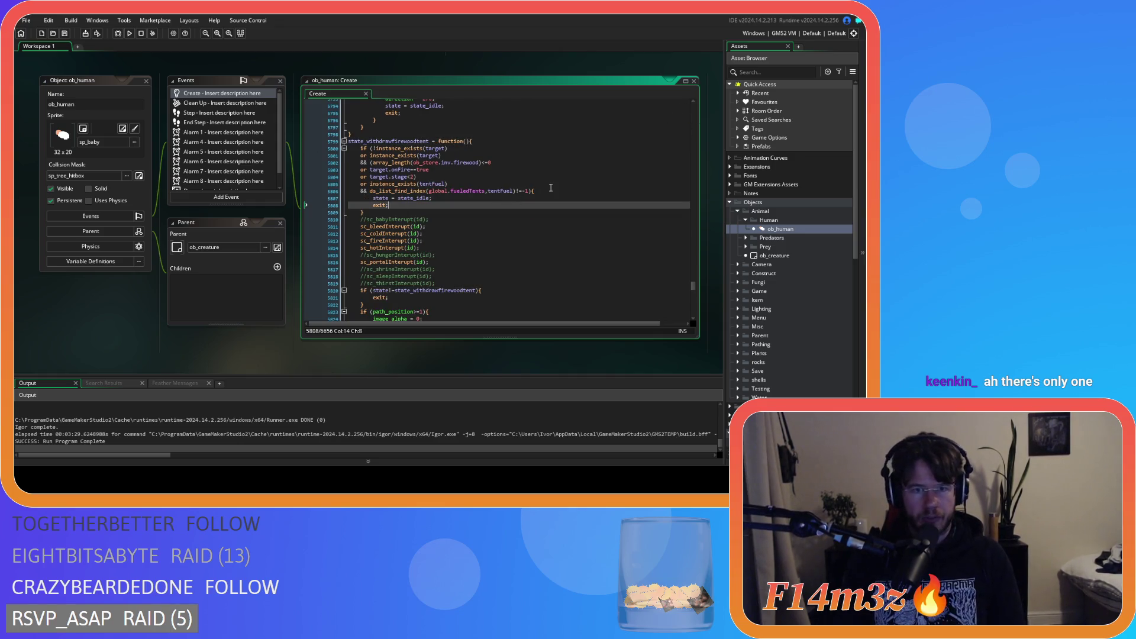
pyautogui.click(427, 217)
pyautogui.click(427, 205)
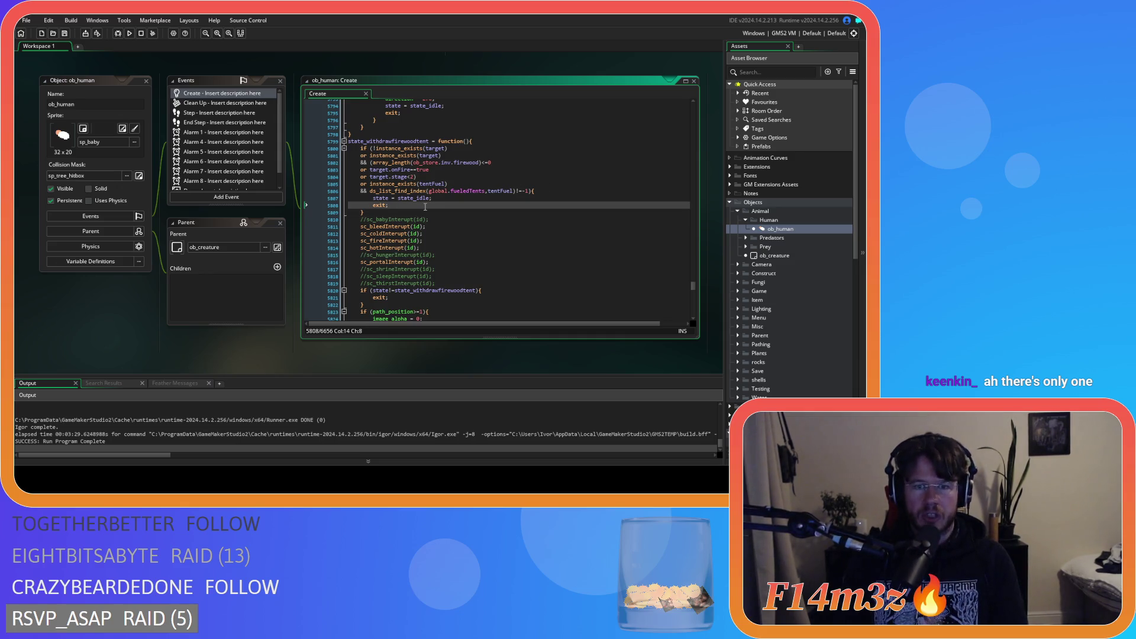
pyautogui.click(425, 271)
pyautogui.click(419, 261)
# - Select and inspect interrupt call lines 5811–5816, including the fire and commented-out sleep interrupts
pyautogui.moveTo(419, 262); pyautogui.dragTo(370, 224)
pyautogui.click(419, 261)
pyautogui.moveTo(438, 264); pyautogui.dragTo(358, 231)
pyautogui.click(442, 257)
pyautogui.moveTo(422, 247); pyautogui.dragTo(342, 226)
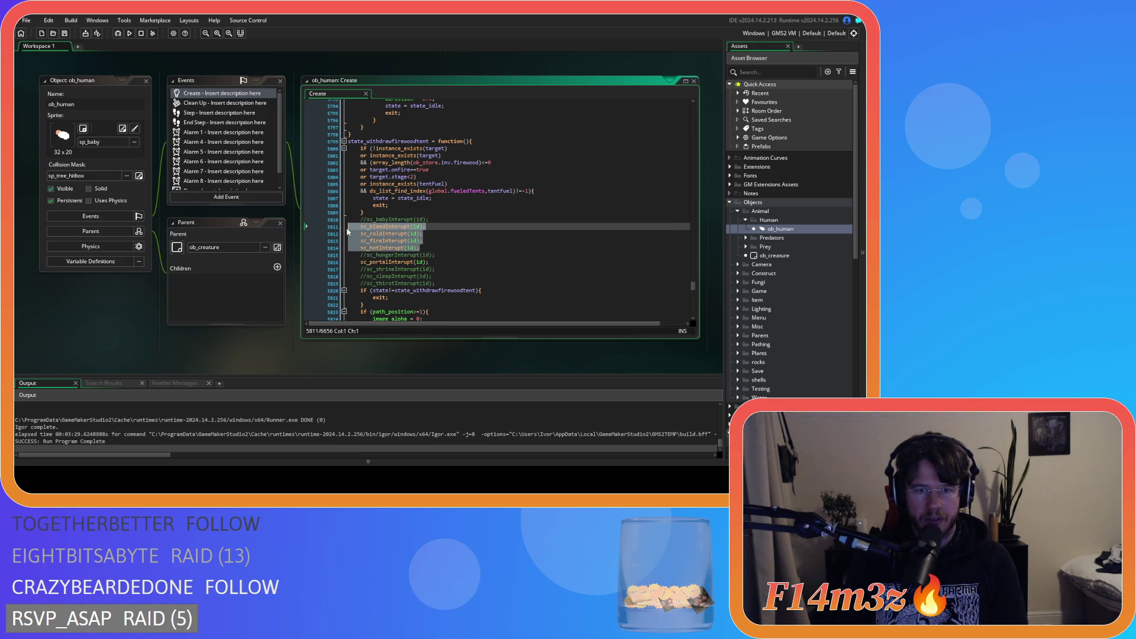
pyautogui.click(442, 240)
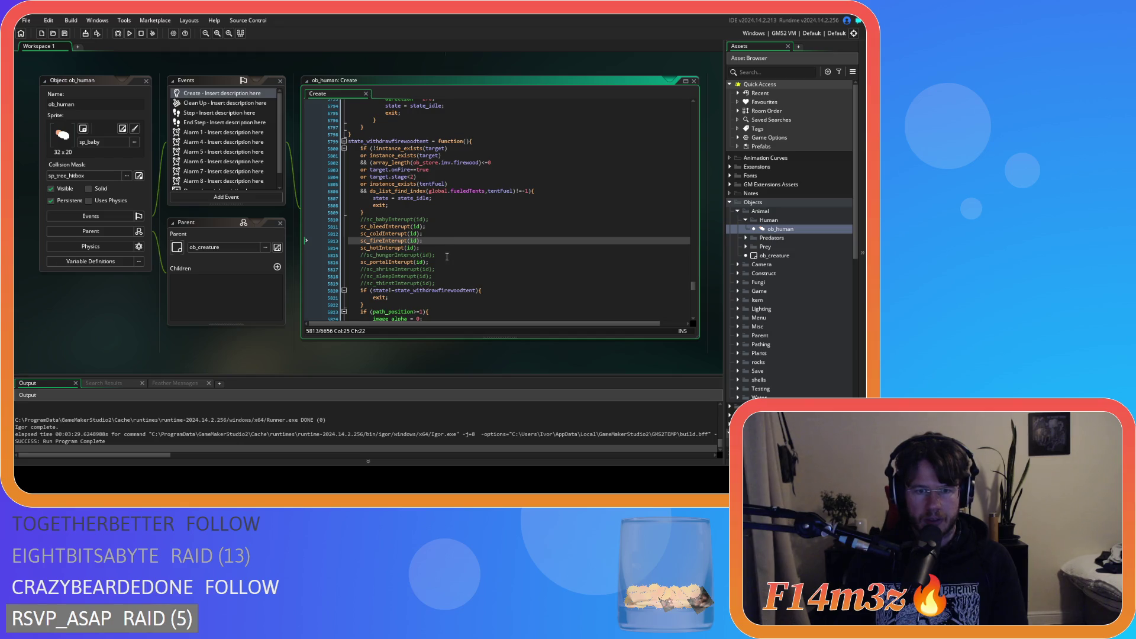
pyautogui.click(441, 261)
pyautogui.click(445, 275)
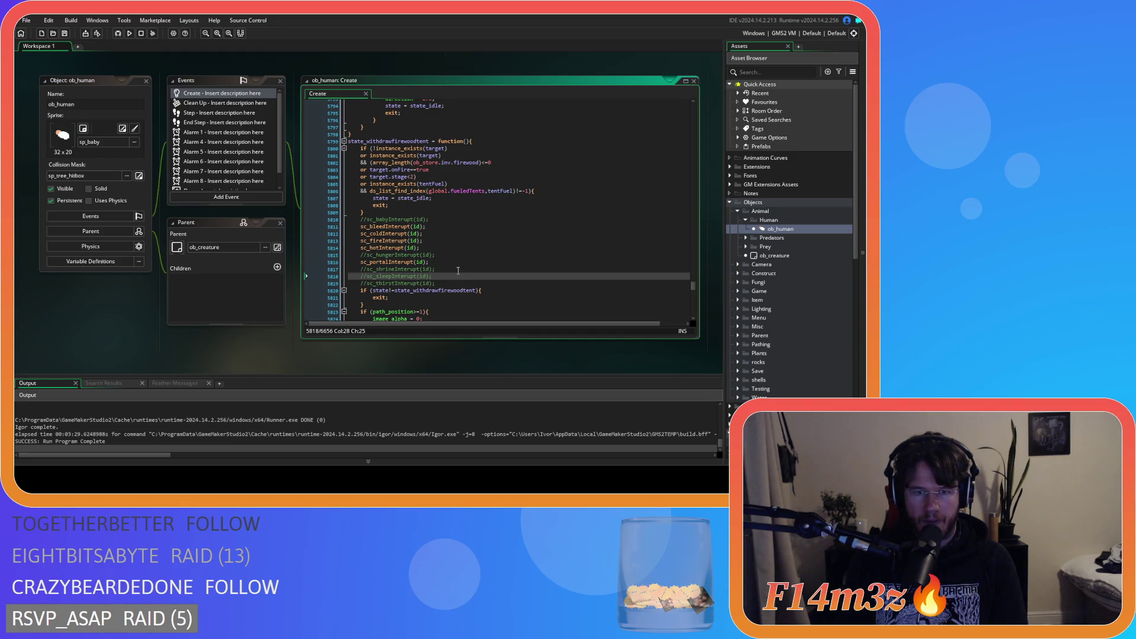
# - Compare the store firewood condition with the matching check in state_withdrawingfirewoodtent
pyautogui.click(513, 163)
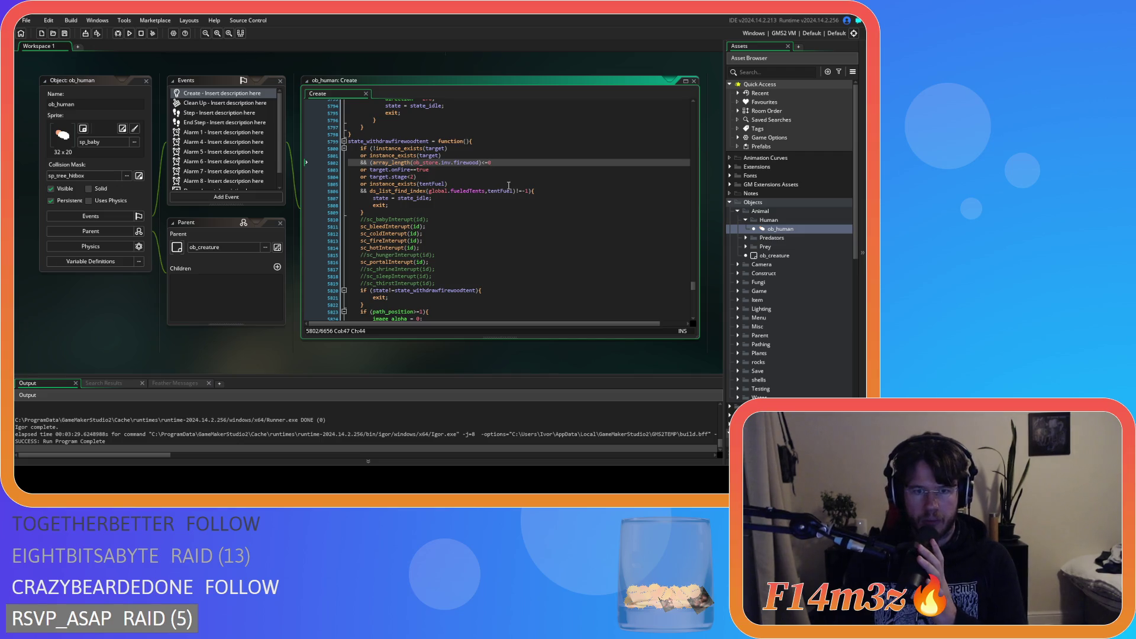
pyautogui.scroll(-8, 508, 186)
pyautogui.click(496, 248)
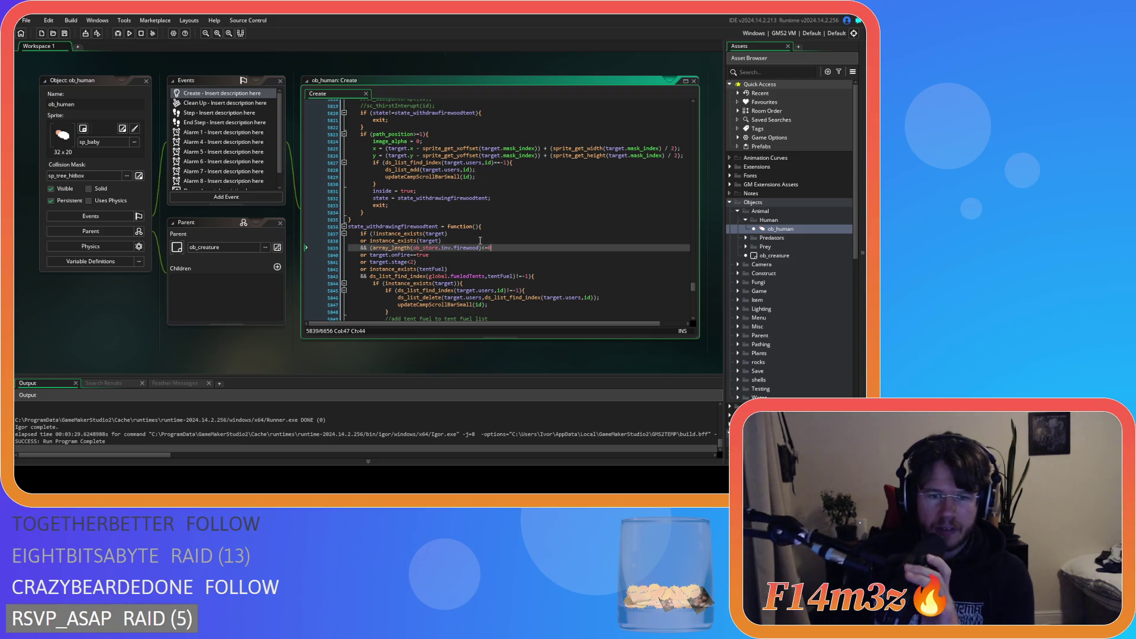
pyautogui.scroll(-20, 510, 249)
# - Build and run the project with F5 and bring the game window to the front
pyautogui.click(488, 184)
pyautogui.press('F5')
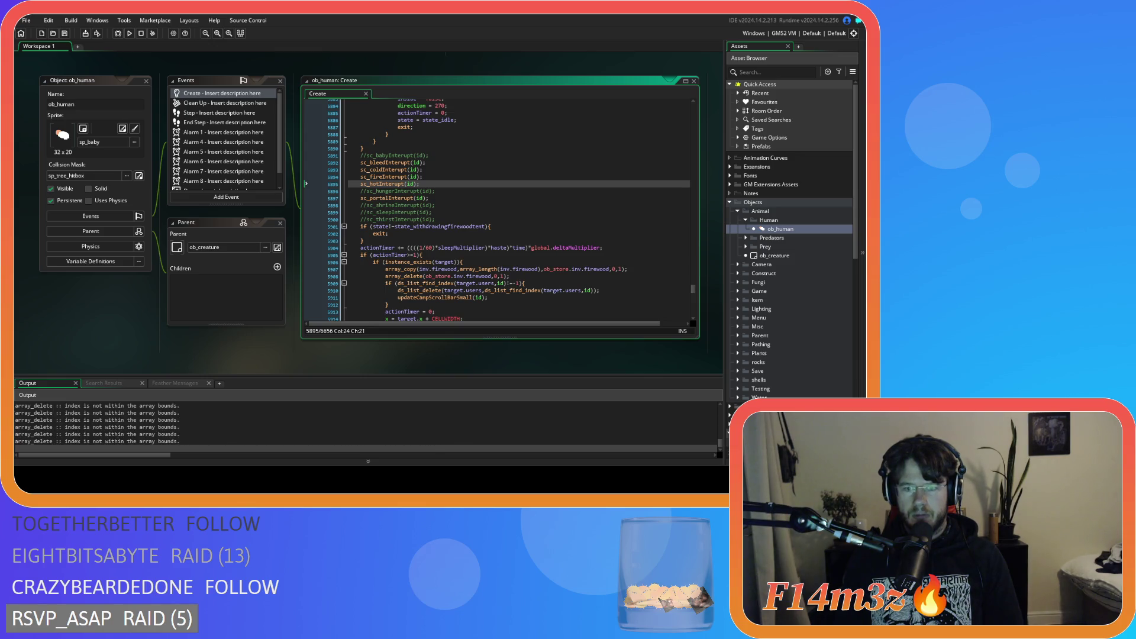
pyautogui.hotkey('alt', 'Tab')
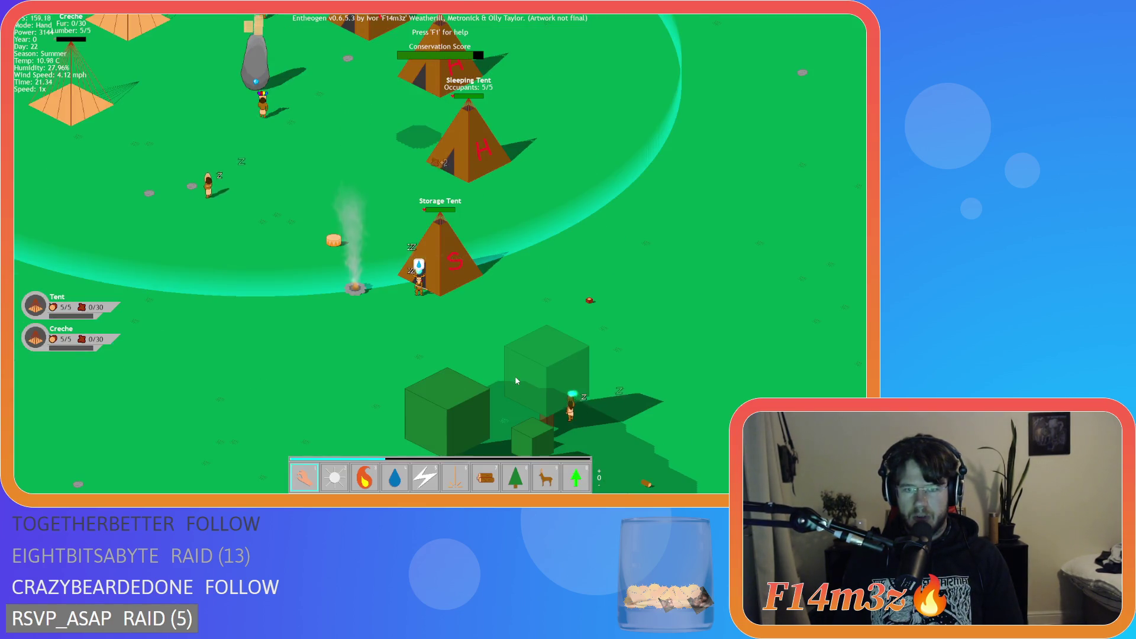
pyautogui.click(428, 293)
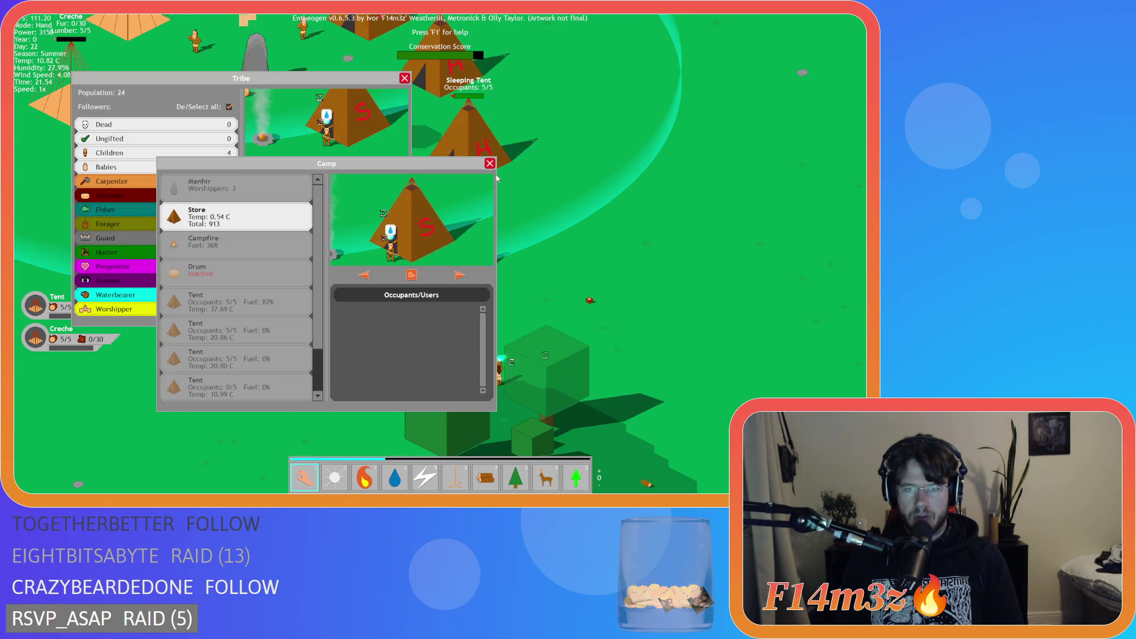
pyautogui.click(490, 163)
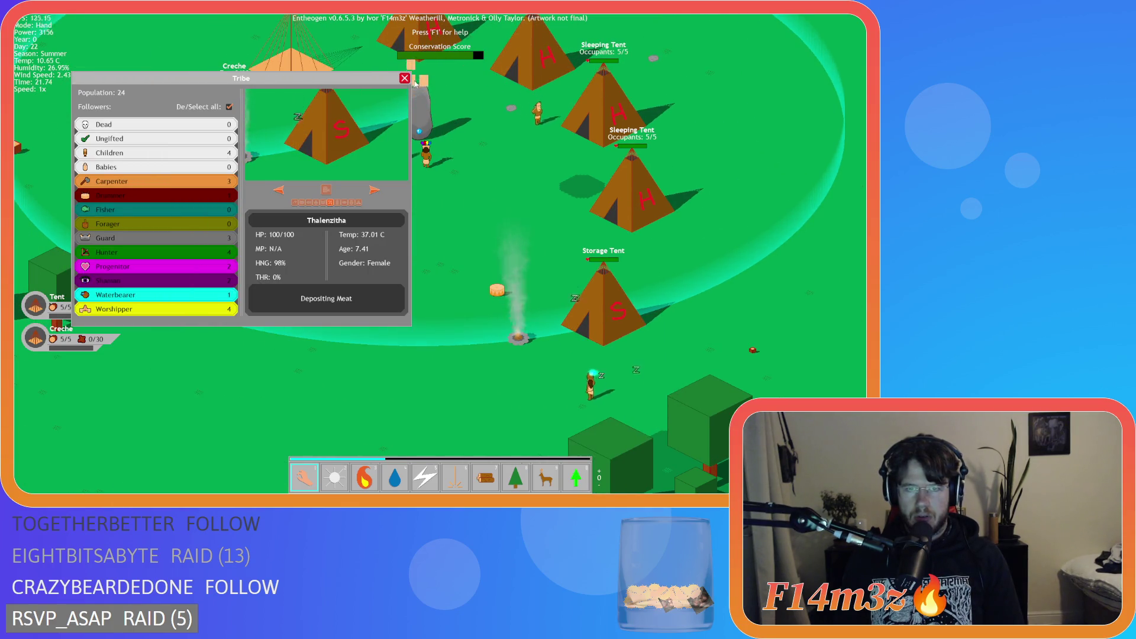
pyautogui.click(404, 79)
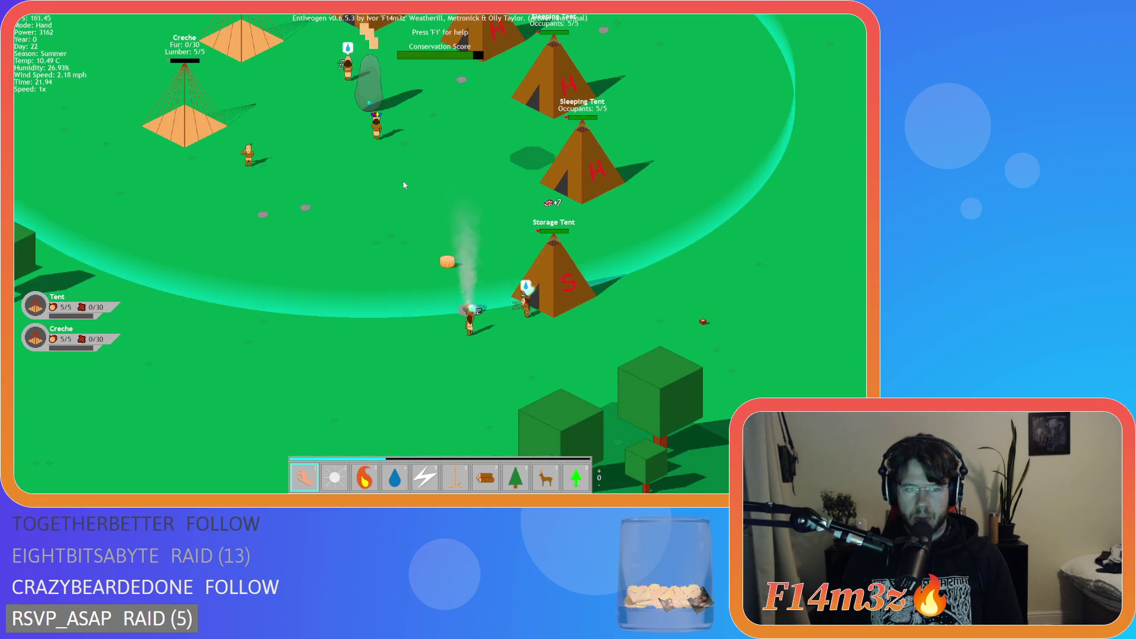
pyautogui.press('w')
pyautogui.press('s')
pyautogui.press('a')
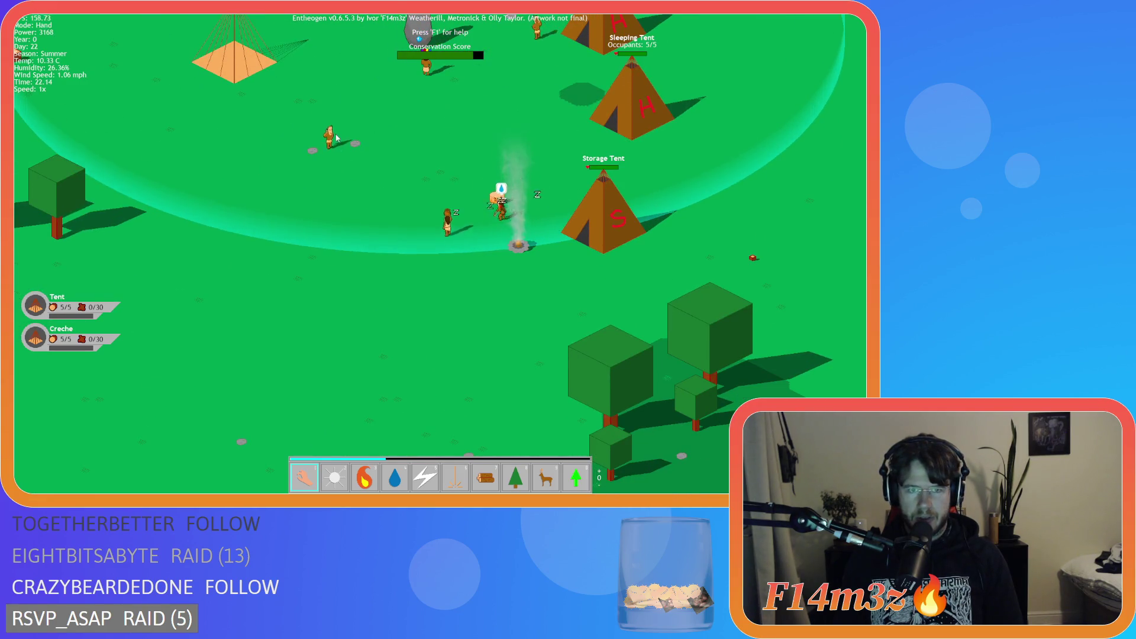
# - Check a follower's details, then pan around the tents toward the storage tent into the night
pyautogui.click(332, 137)
pyautogui.click(405, 79)
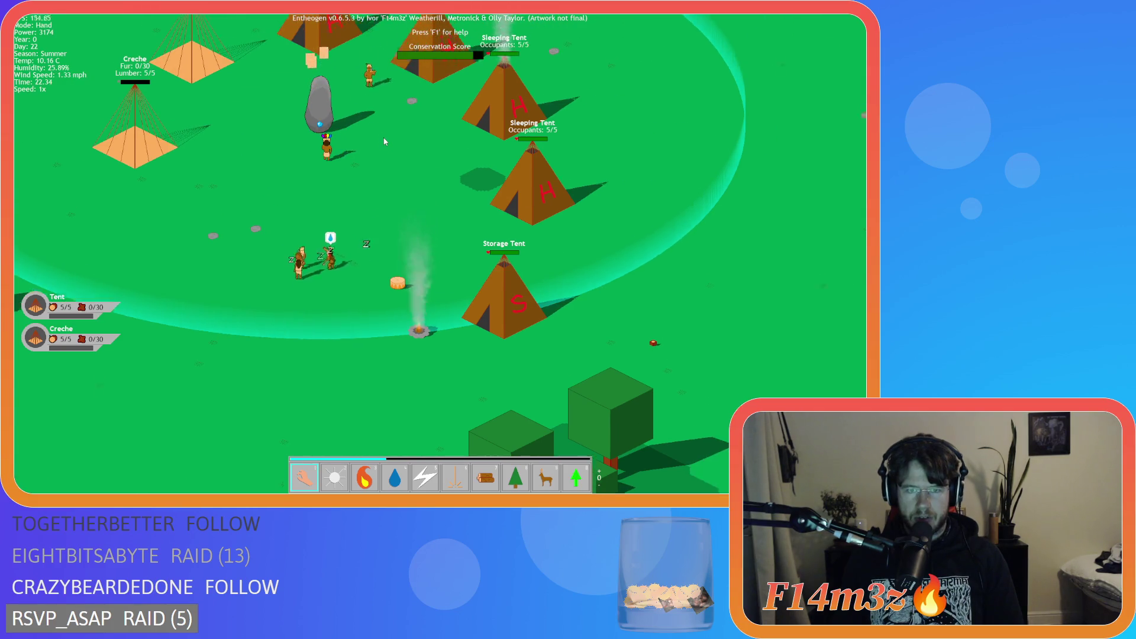
pyautogui.press('w')
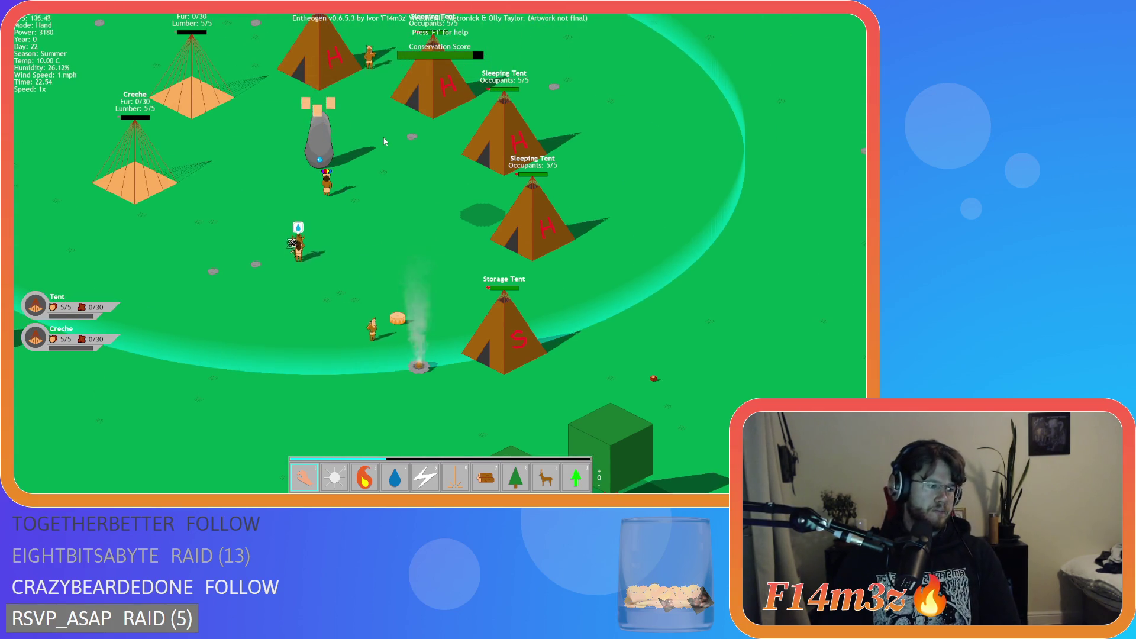
pyautogui.press('w')
pyautogui.press('d')
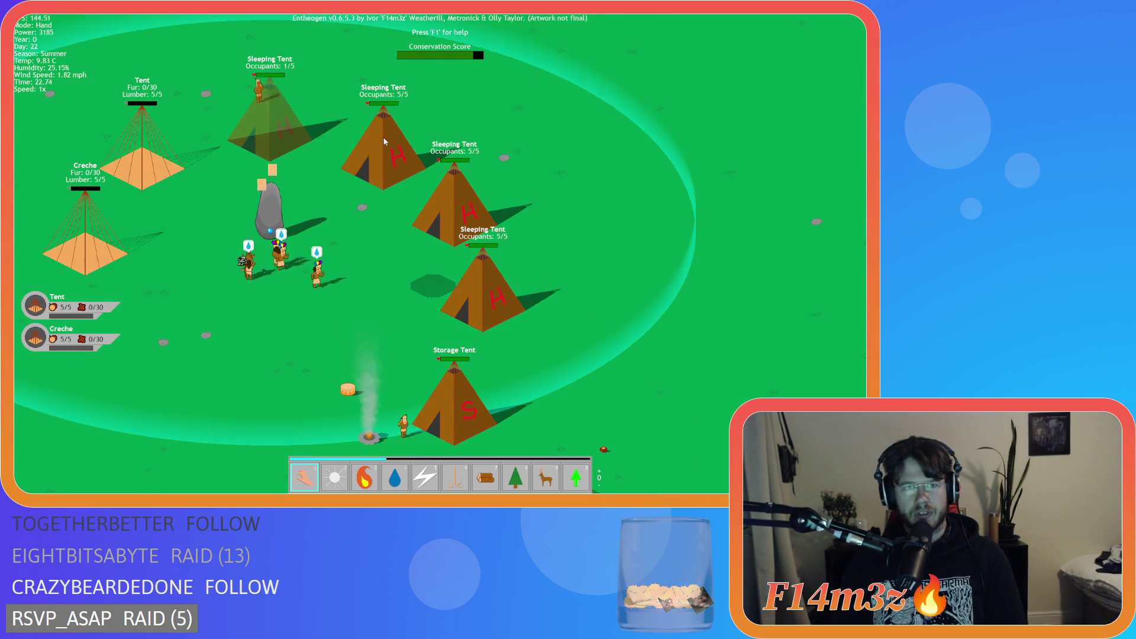
pyautogui.press('s')
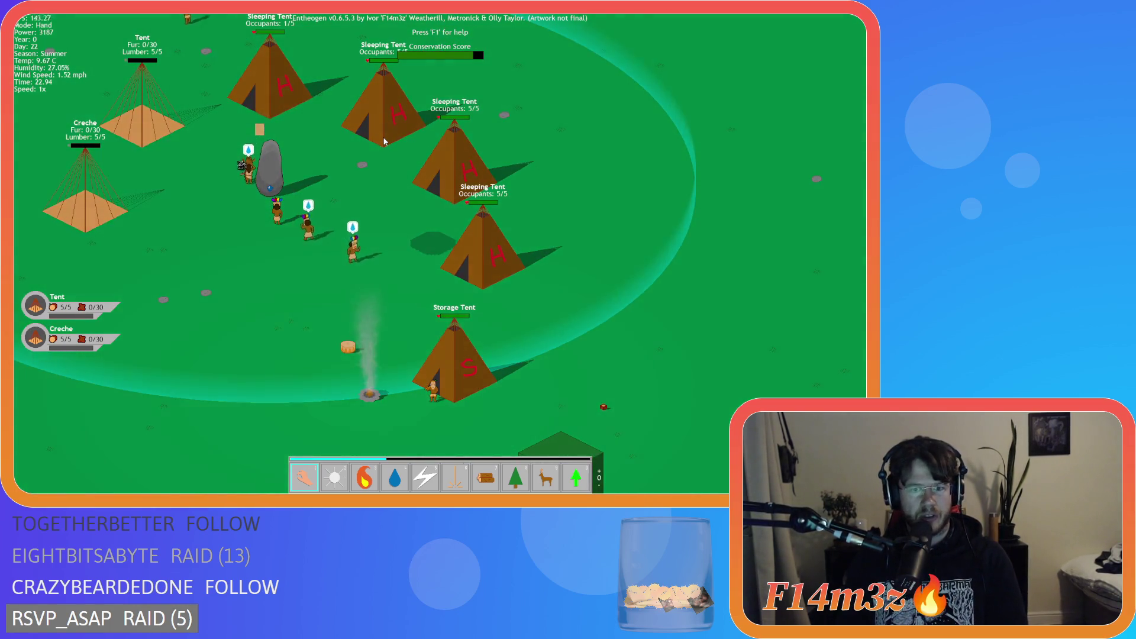
pyautogui.press('a')
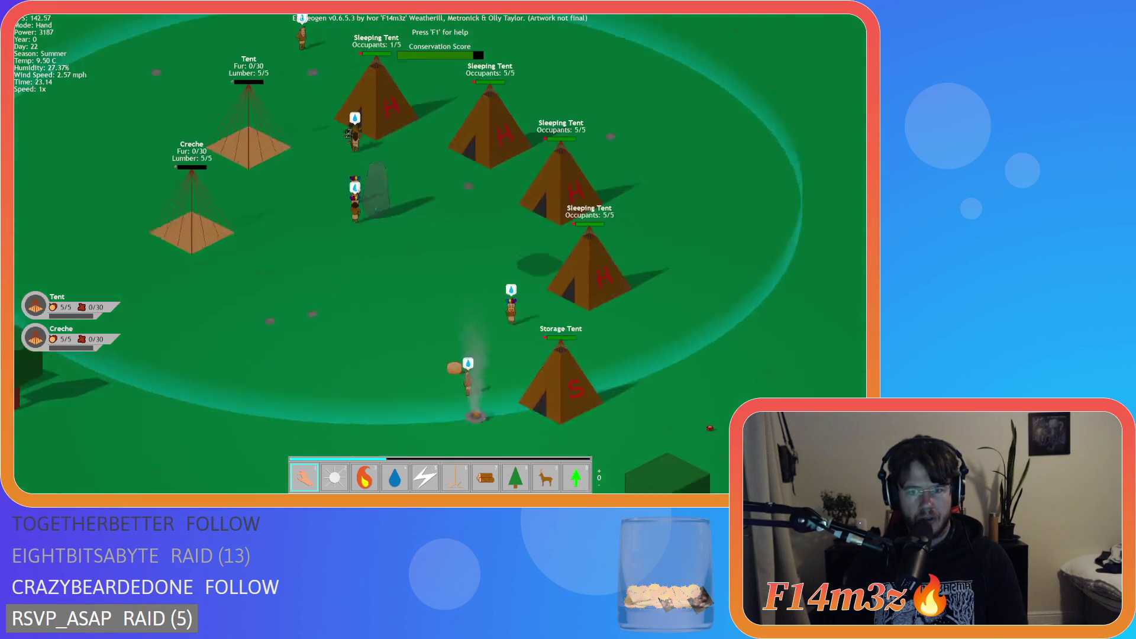
pyautogui.press('s')
pyautogui.press('d')
pyautogui.press('w')
pyautogui.press('a')
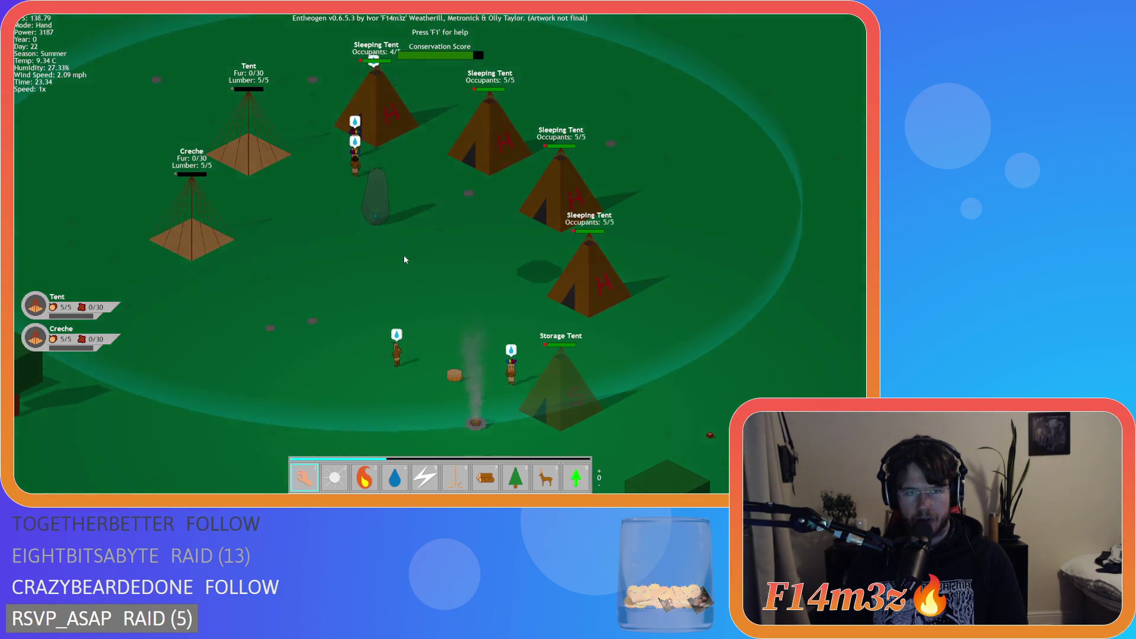
pyautogui.press('s')
pyautogui.press('d')
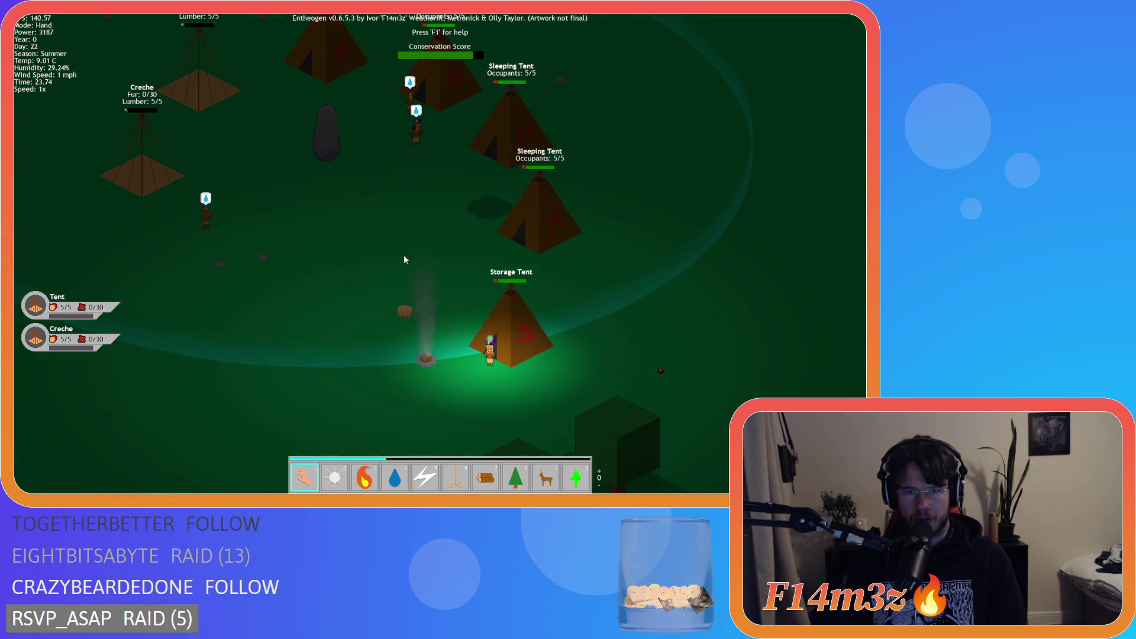
# - Pan across the camp toward the storage tent and sleeping tents
pyautogui.press('s')
pyautogui.press('d')
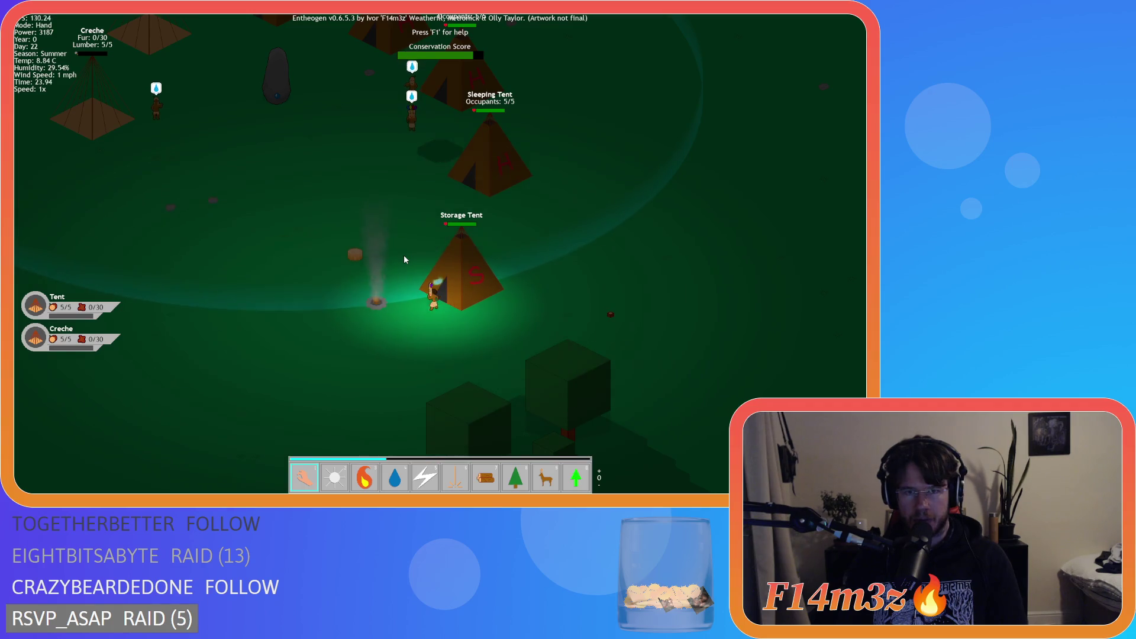
pyautogui.press('w')
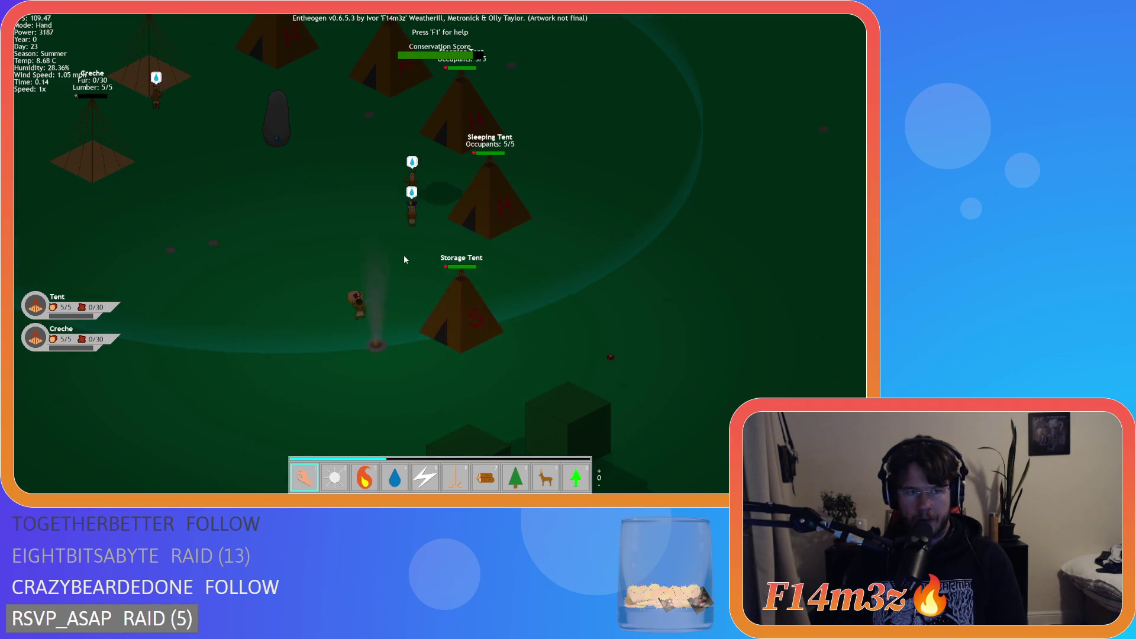
pyautogui.press('w')
pyautogui.press('a')
pyautogui.press('s')
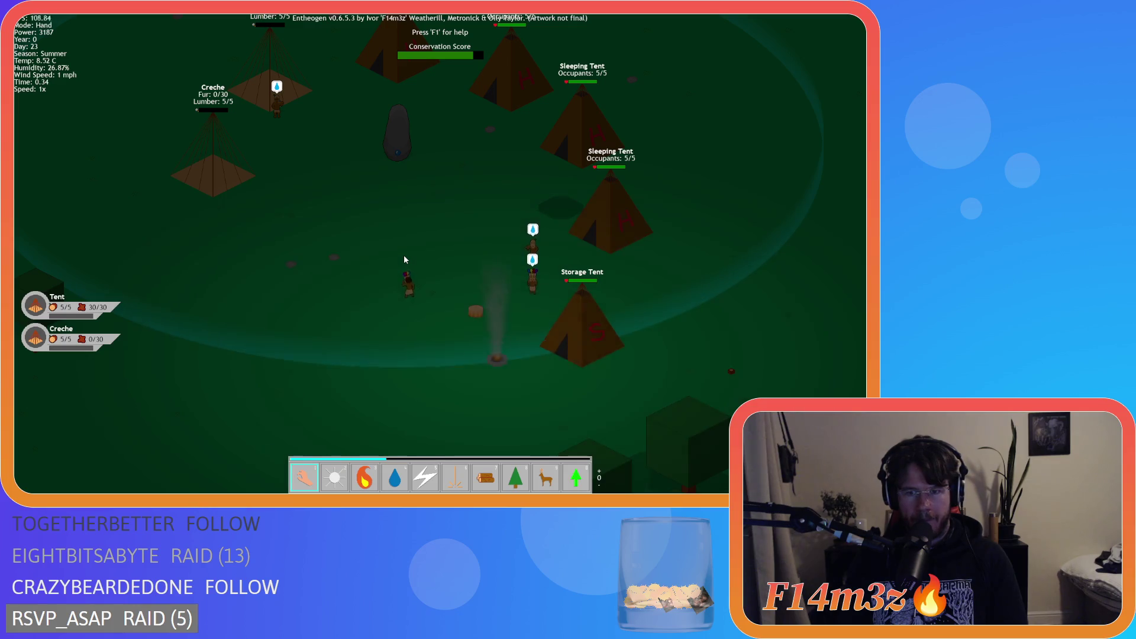
# - Open the tribe inventory and camp buildings list, reposition both, then close the camp panel
pyautogui.press('i')
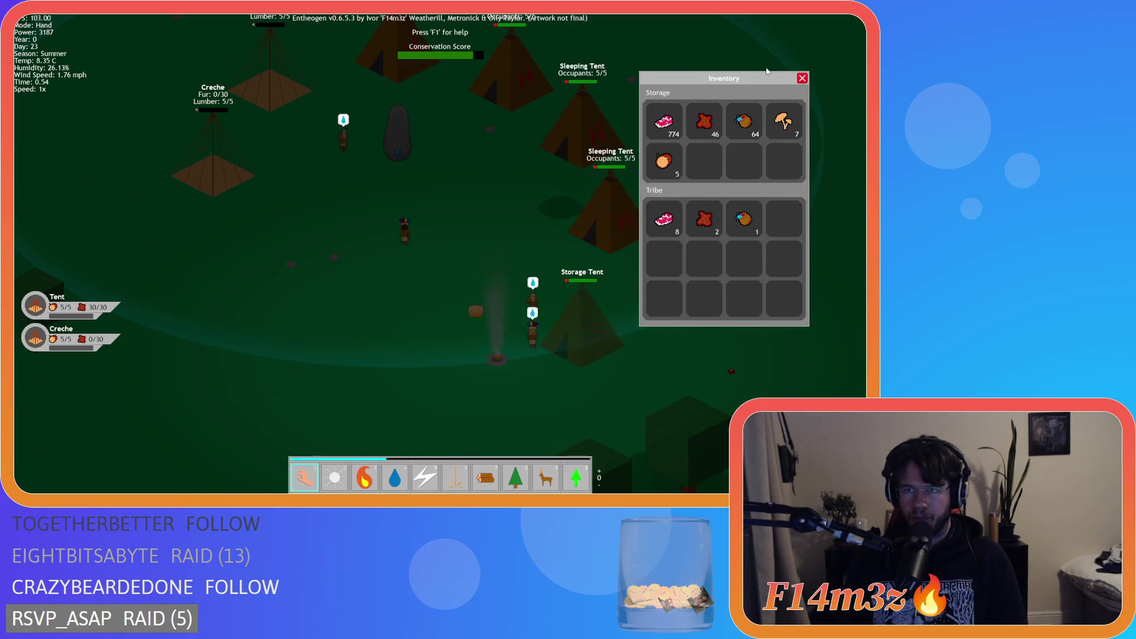
pyautogui.moveTo(763, 76); pyautogui.dragTo(797, 37)
pyautogui.press('w')
pyautogui.press('d')
pyautogui.press('c')
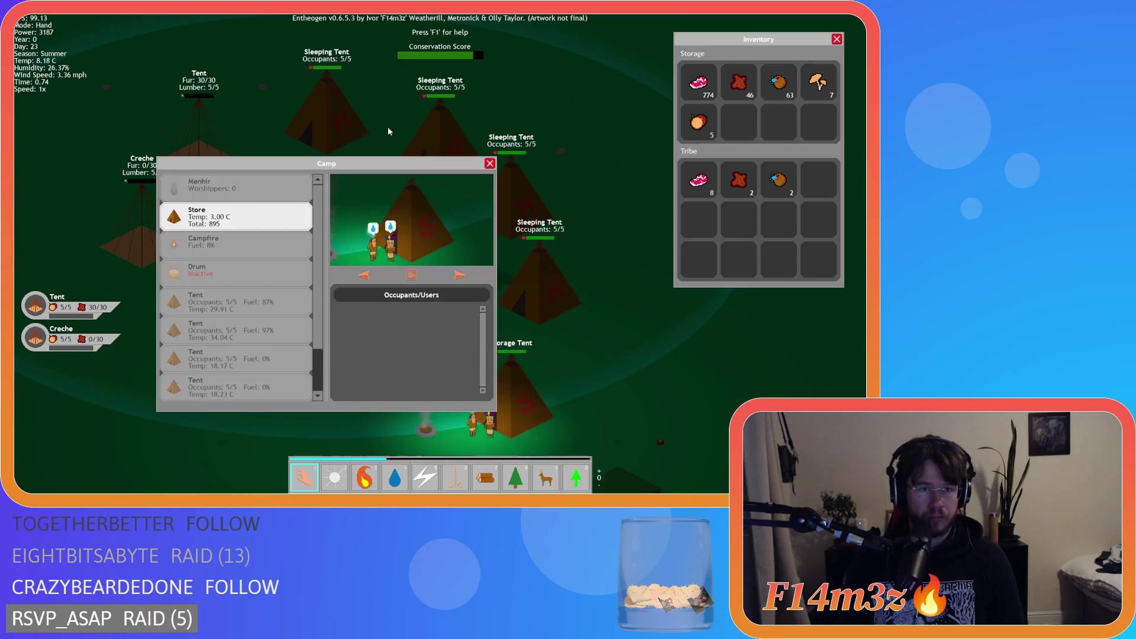
pyautogui.moveTo(355, 280); pyautogui.dragTo(245, 152)
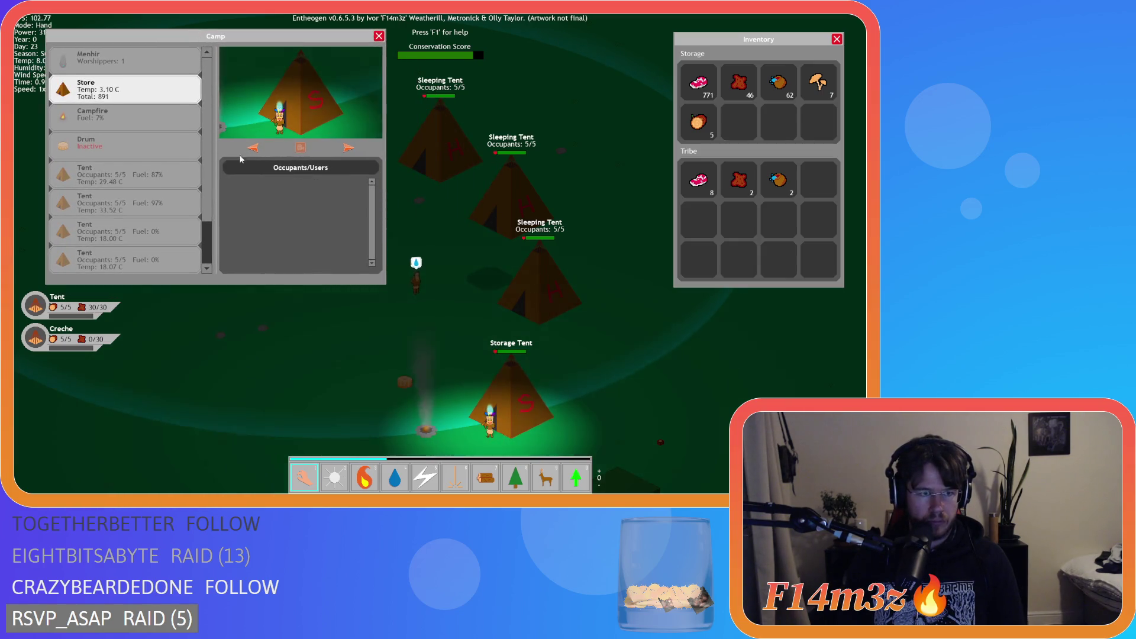
pyautogui.scroll(-3, 172, 195)
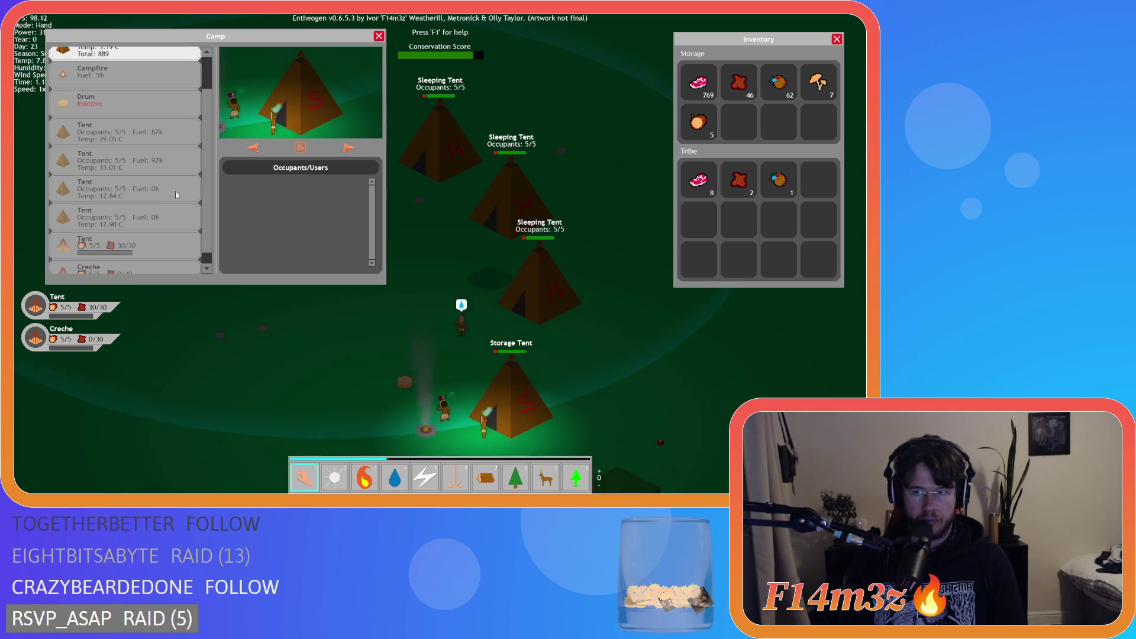
pyautogui.press('c')
# - Pan around the camp past the Tent, Creche, Storage Tent and sleeping tents
pyautogui.press('a')
pyautogui.press('s')
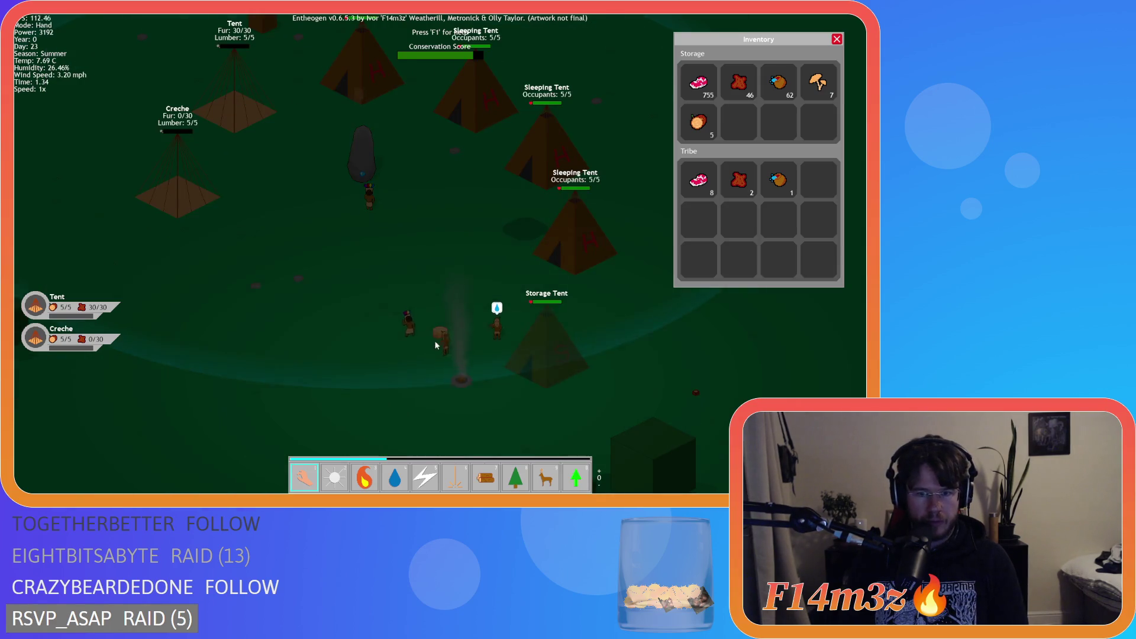
pyautogui.press('w')
pyautogui.press('a')
pyautogui.press('s')
pyautogui.press('d')
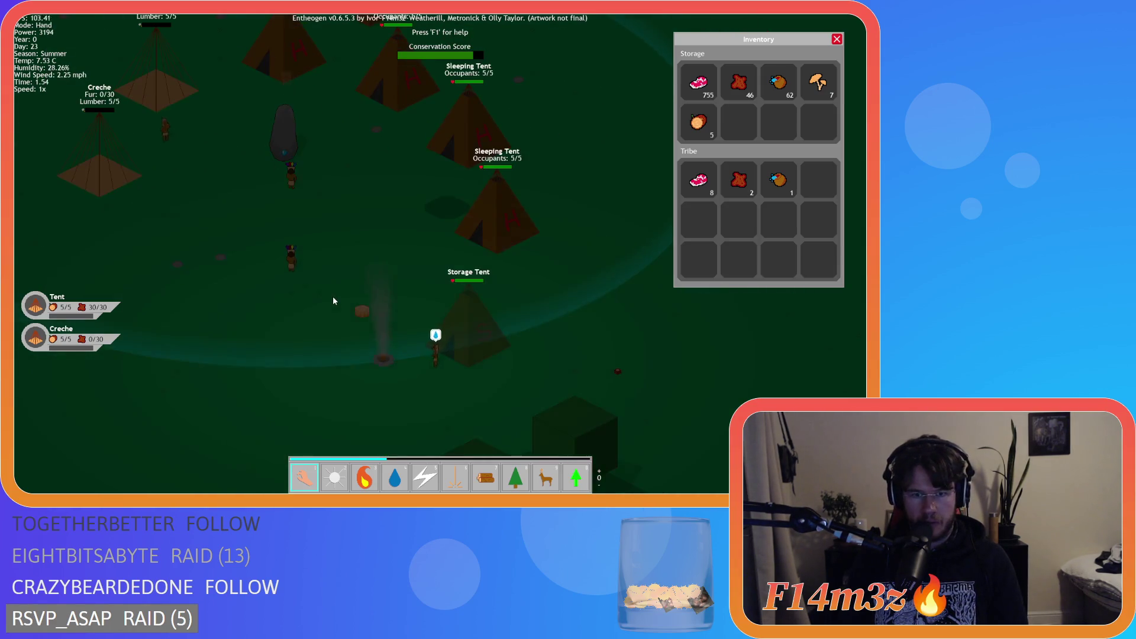
pyautogui.press('w')
pyautogui.press('a')
pyautogui.press('d')
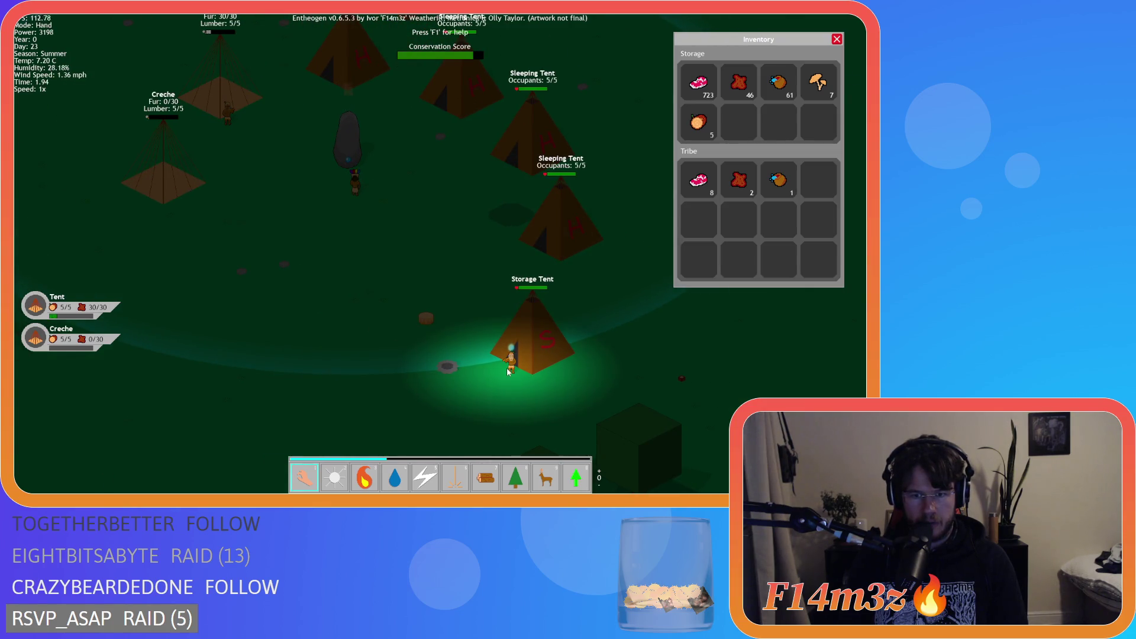
pyautogui.press('w')
pyautogui.press('a')
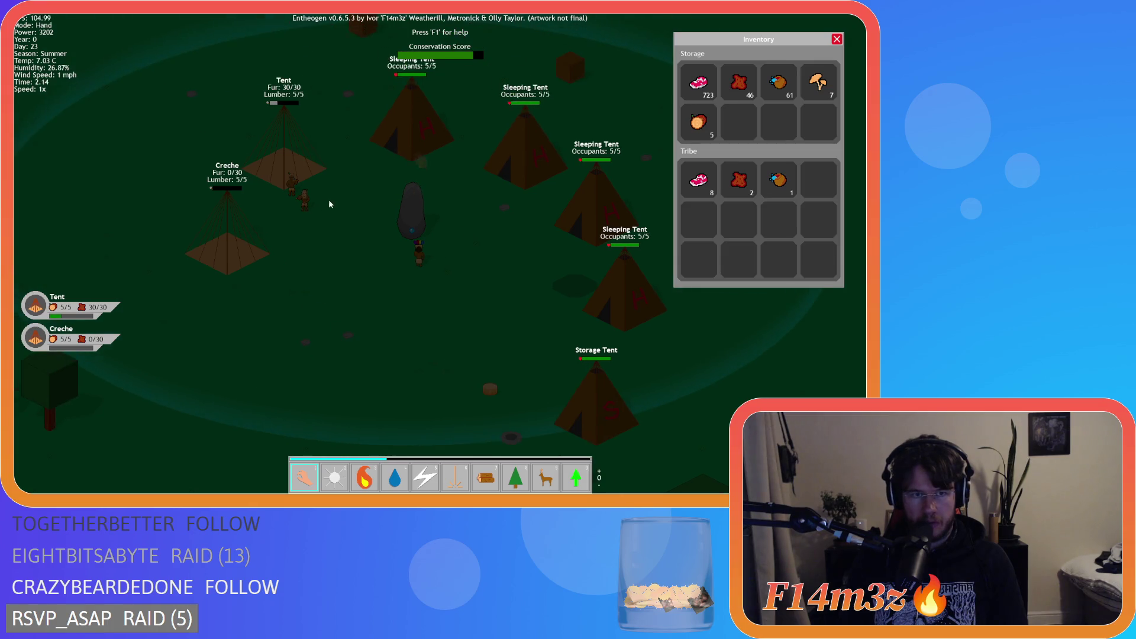
pyautogui.press('d')
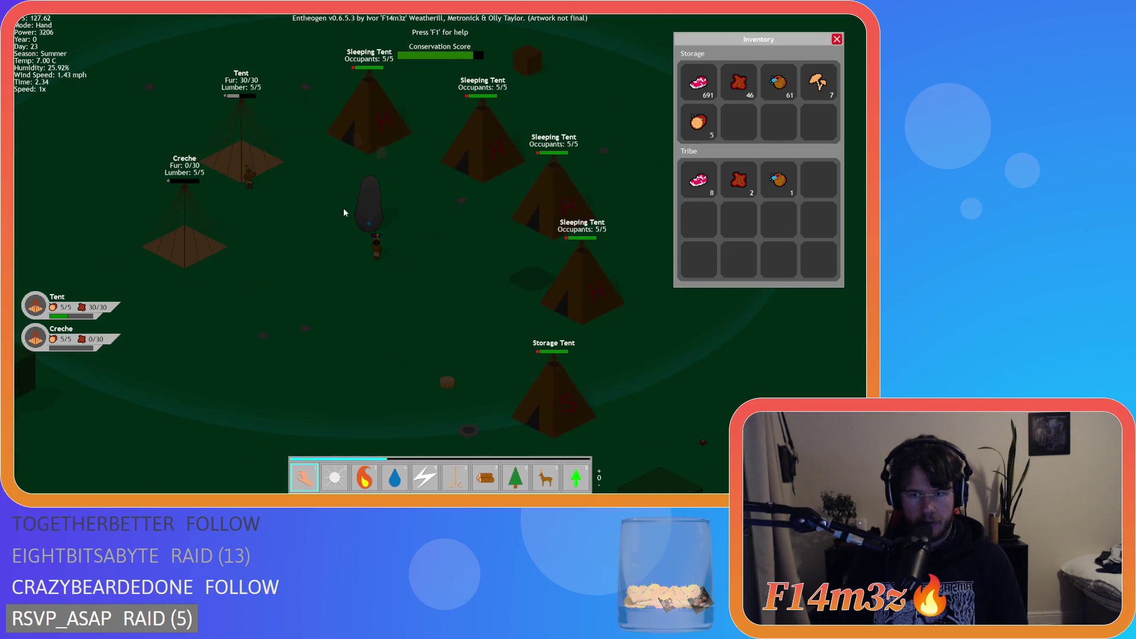
# - Switch to firewood mode (slot 7), return to hand mode, and follow villagers toward the Storage Tent
pyautogui.press('7')
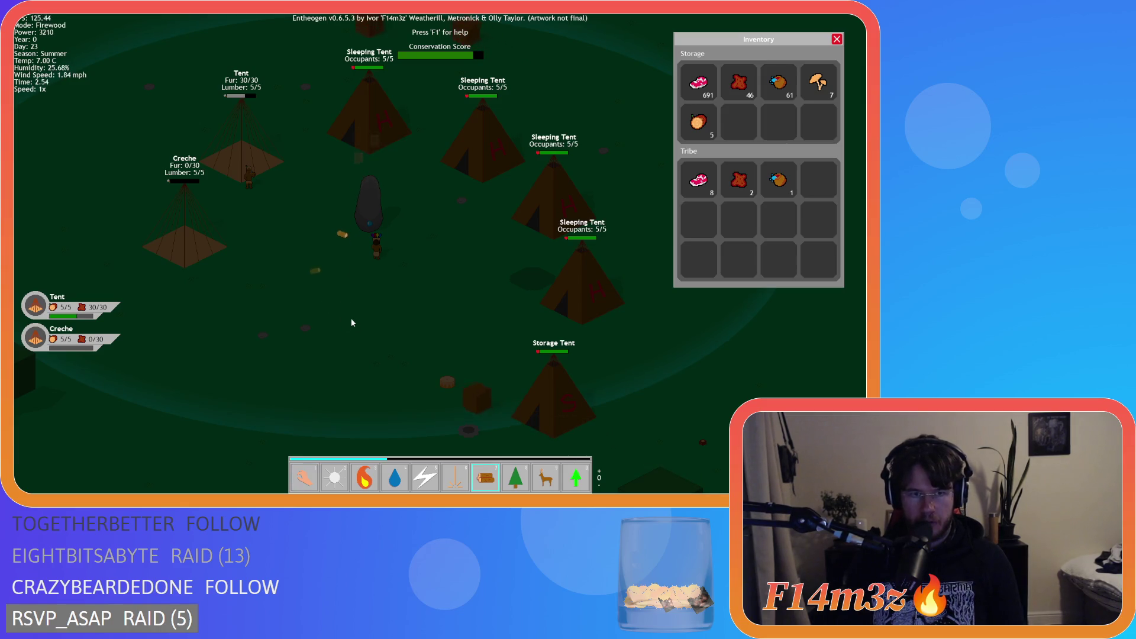
pyautogui.press('1')
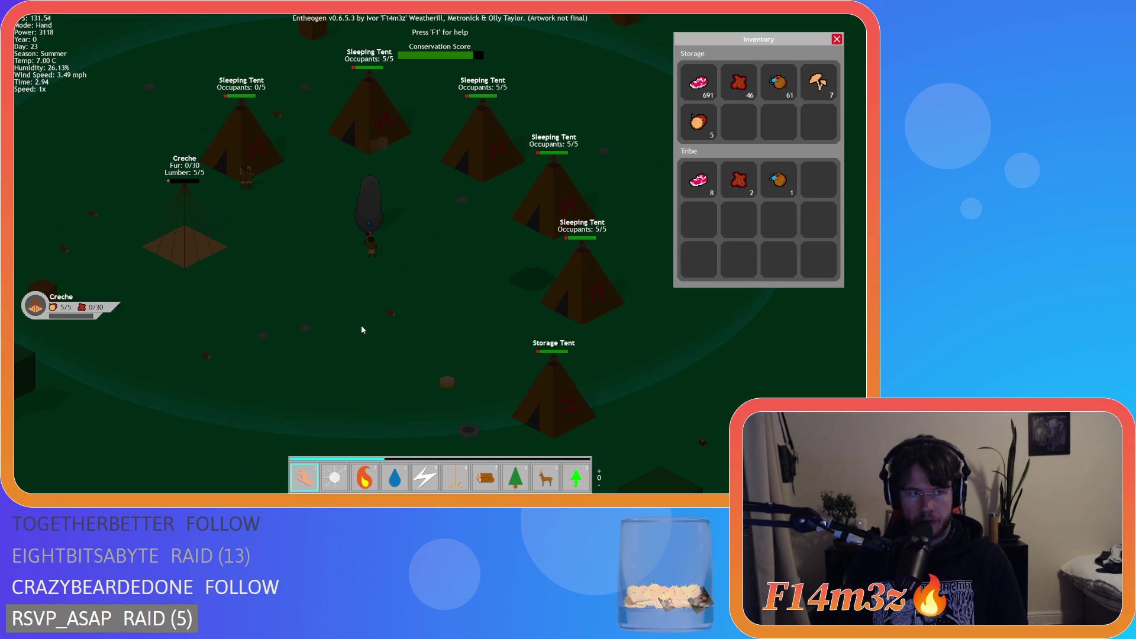
pyautogui.press('d')
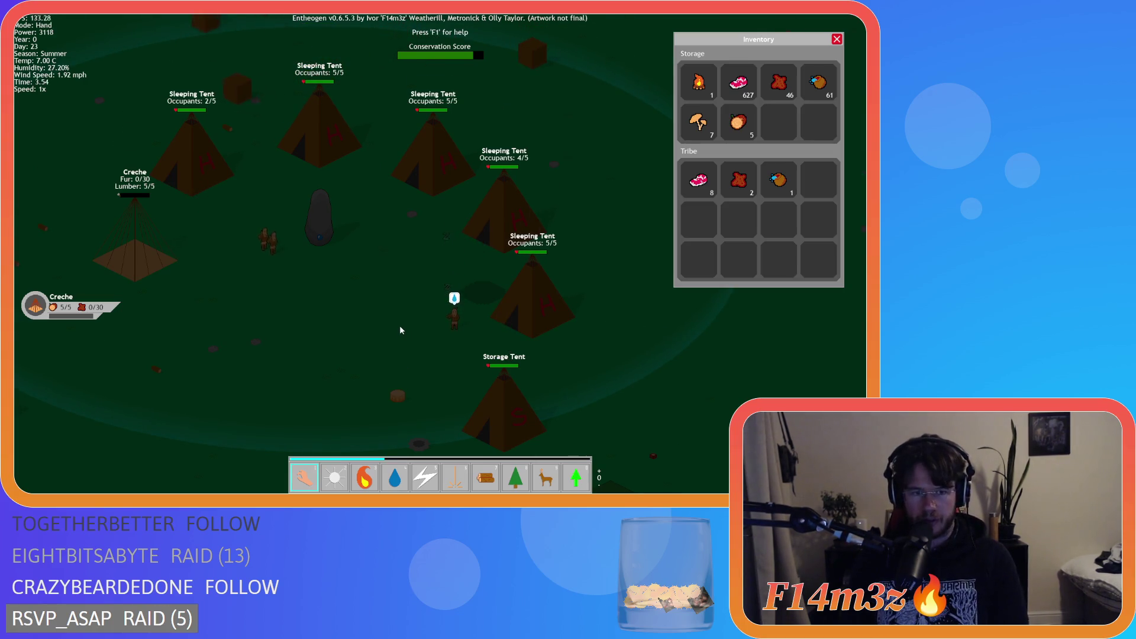
pyautogui.press('s')
pyautogui.press('w')
pyautogui.press('s')
pyautogui.press('d')
pyautogui.press('s')
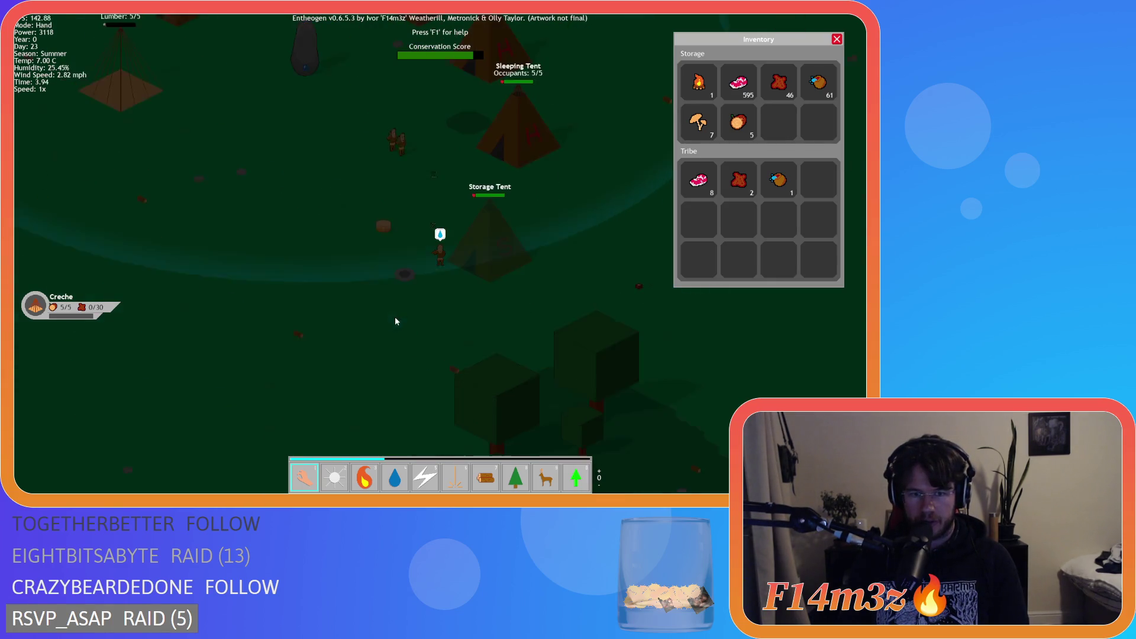
# - Pan south of the camp and back up to the tents, tracking villagers
pyautogui.press('s')
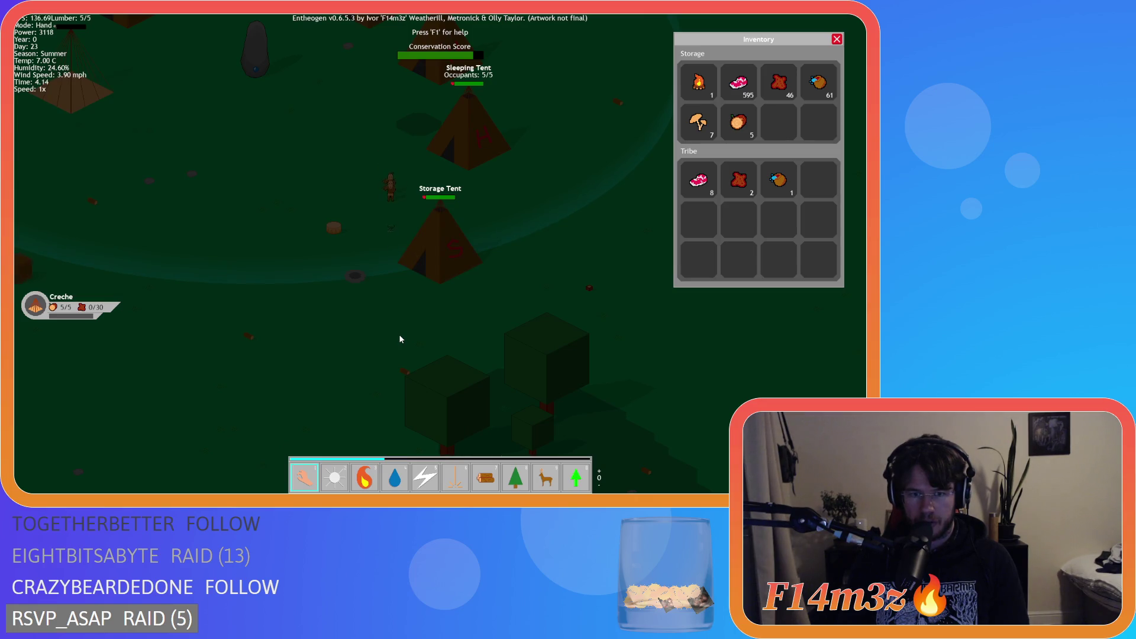
pyautogui.press('a')
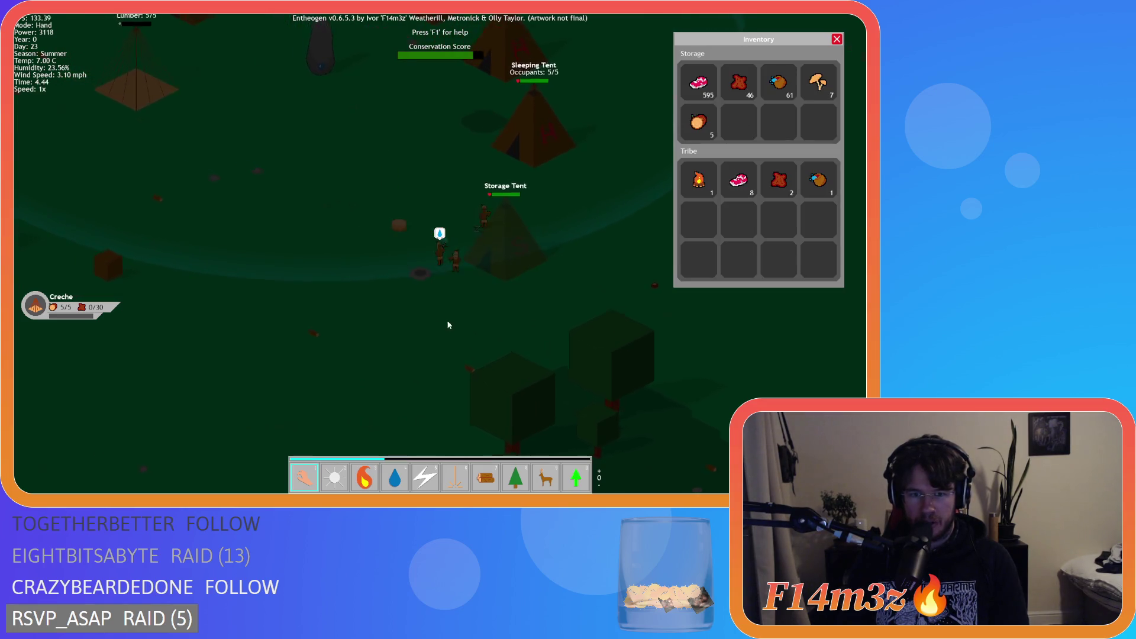
pyautogui.press('a')
pyautogui.press('w')
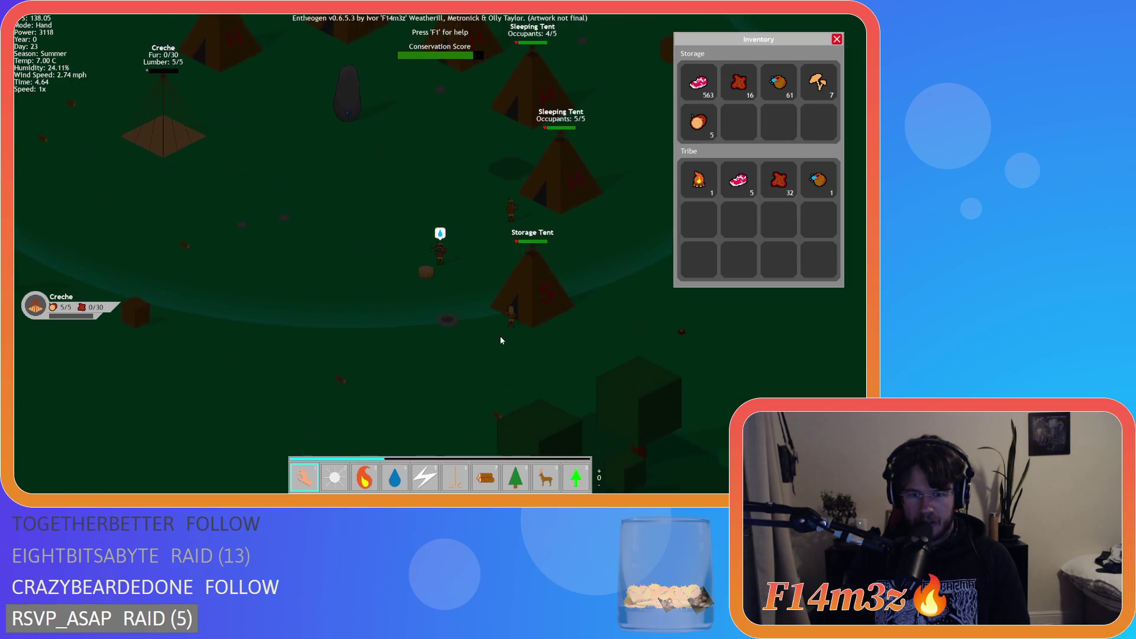
pyautogui.press('w')
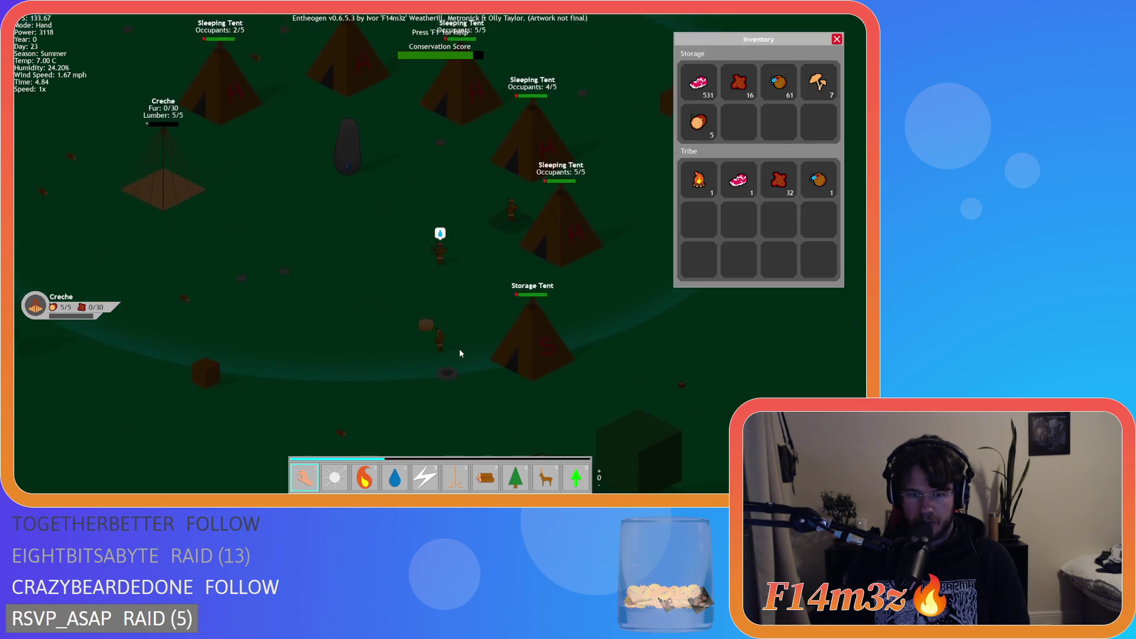
pyautogui.press('w')
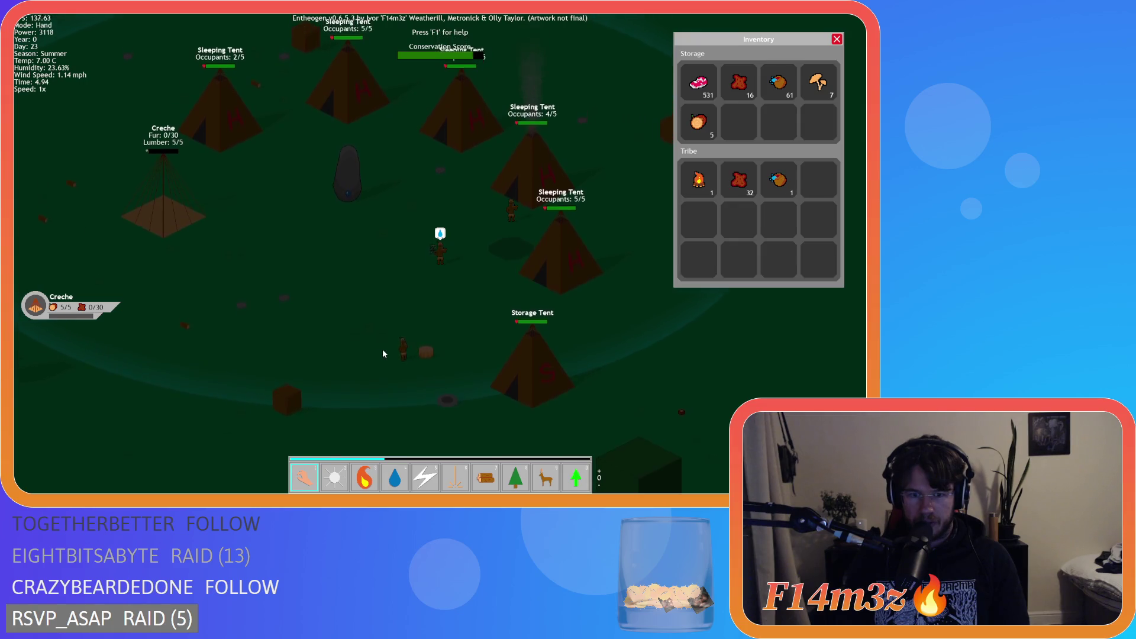
pyautogui.press('w')
# - Inspect a villager's tribe details, recentre on the Creche, and close the inventory panel
pyautogui.click(331, 369)
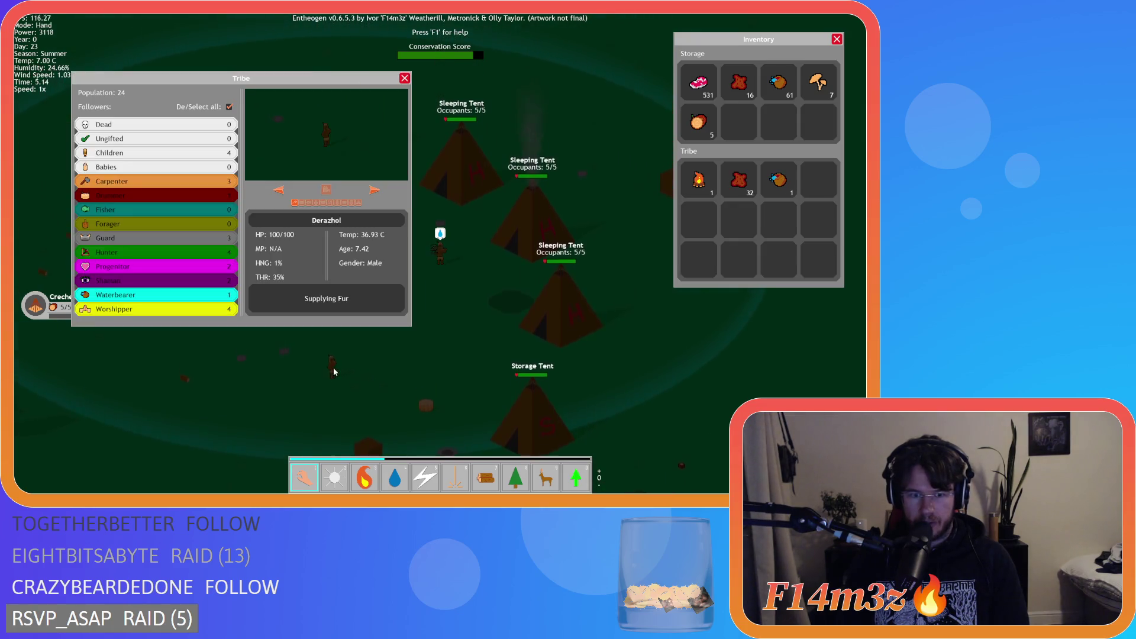
pyautogui.click(405, 78)
pyautogui.press('w')
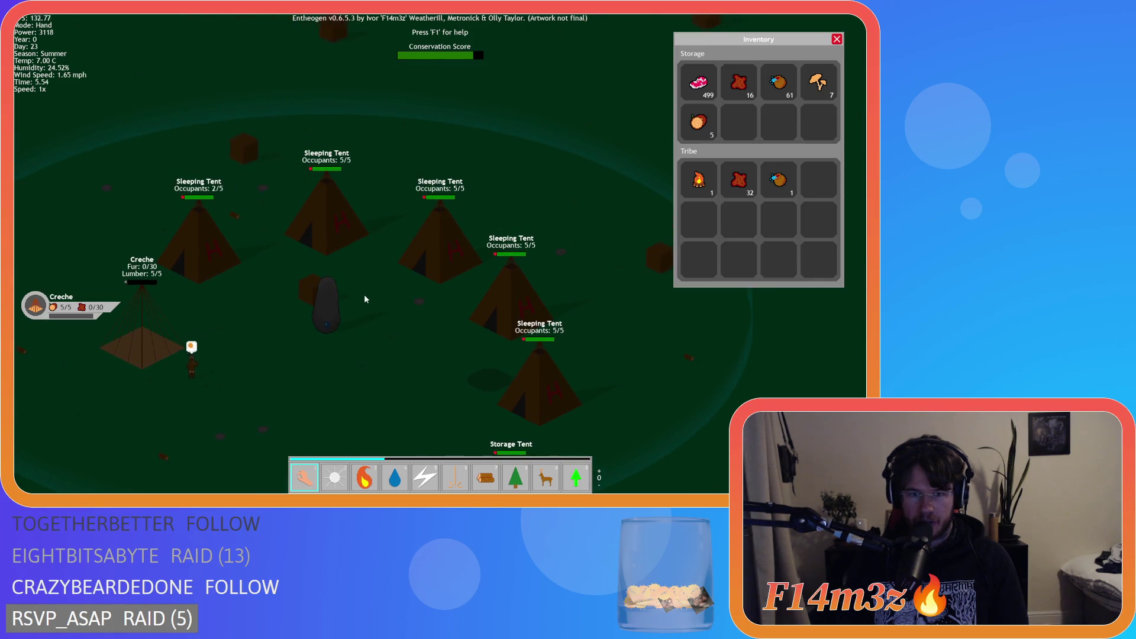
pyautogui.press('s')
pyautogui.press('a')
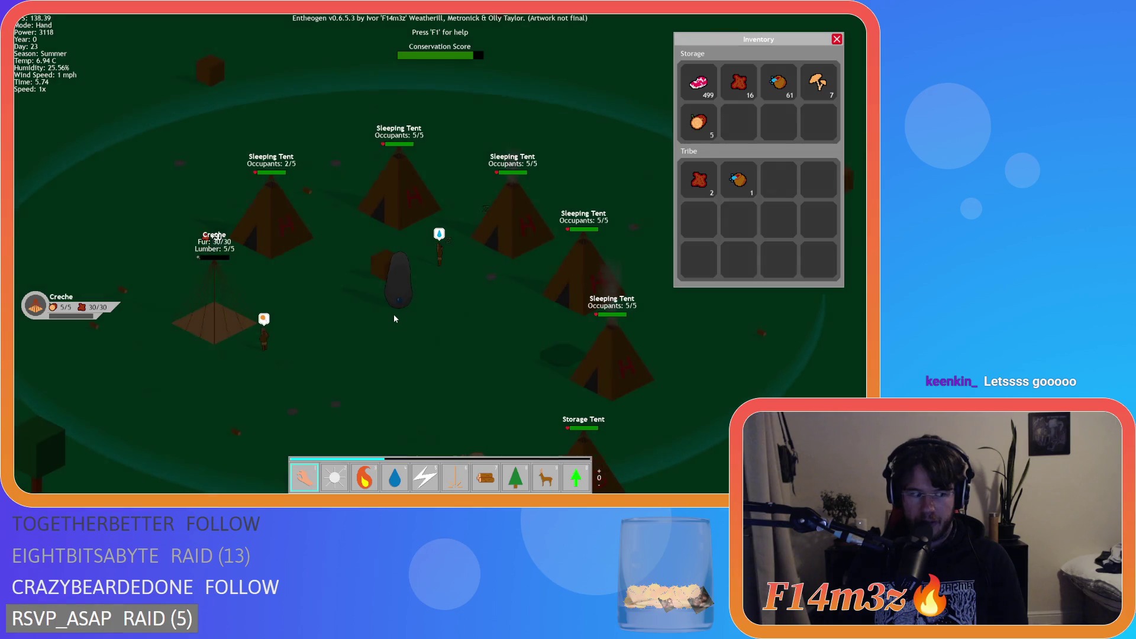
pyautogui.press('s')
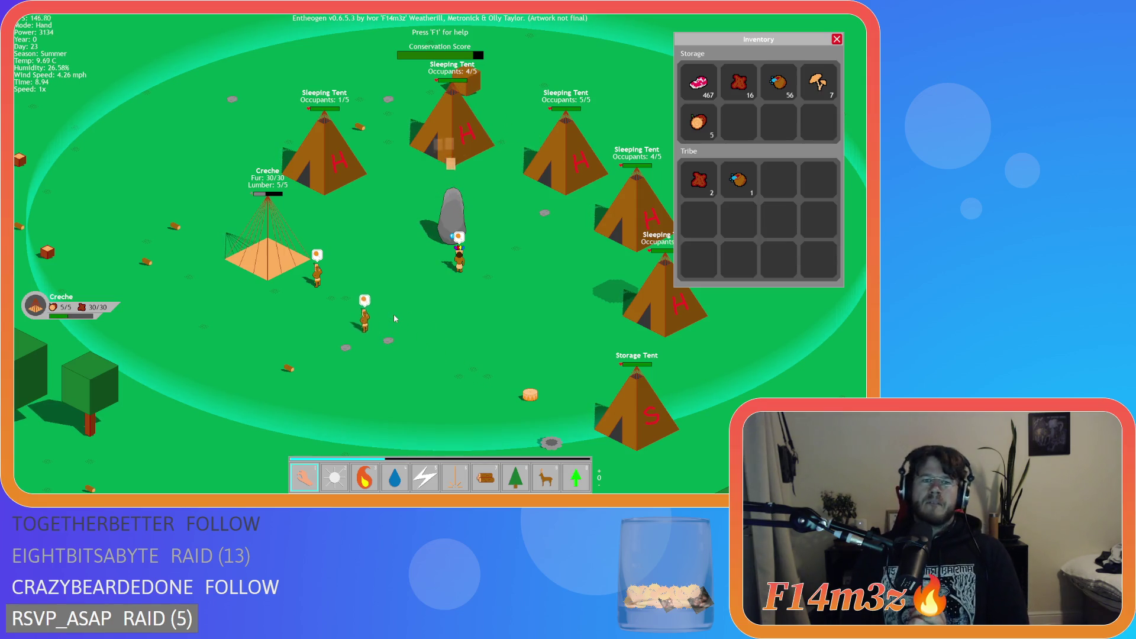
pyautogui.press('Escape')
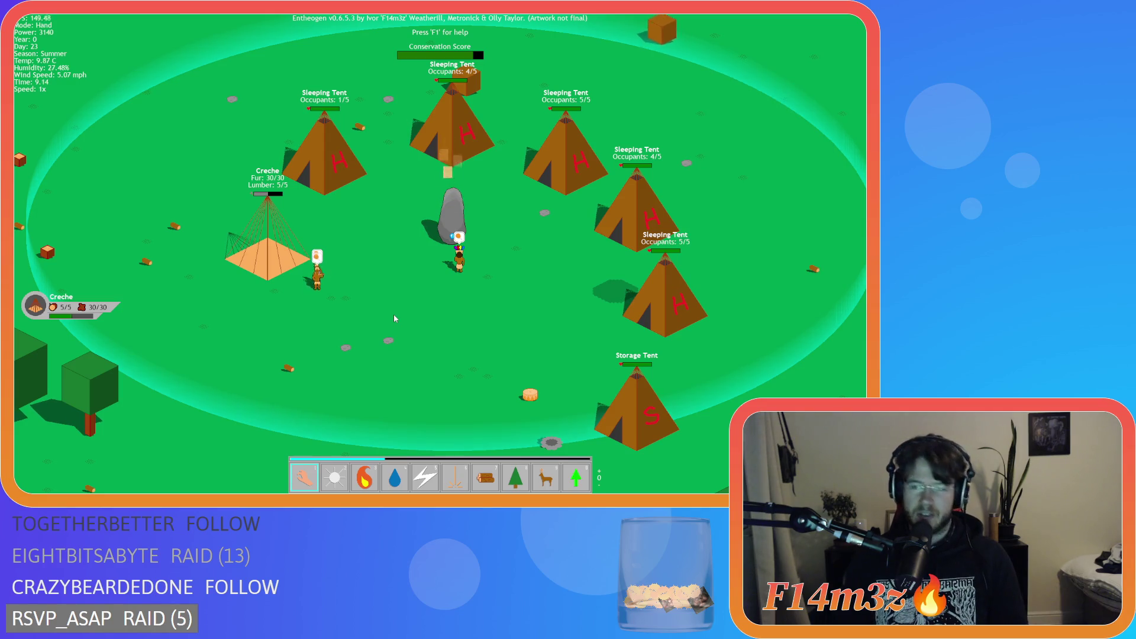
# - Quit the running game and scroll ob_human's Create code to the tentFuel list section
pyautogui.press('Escape')
pyautogui.press('y')
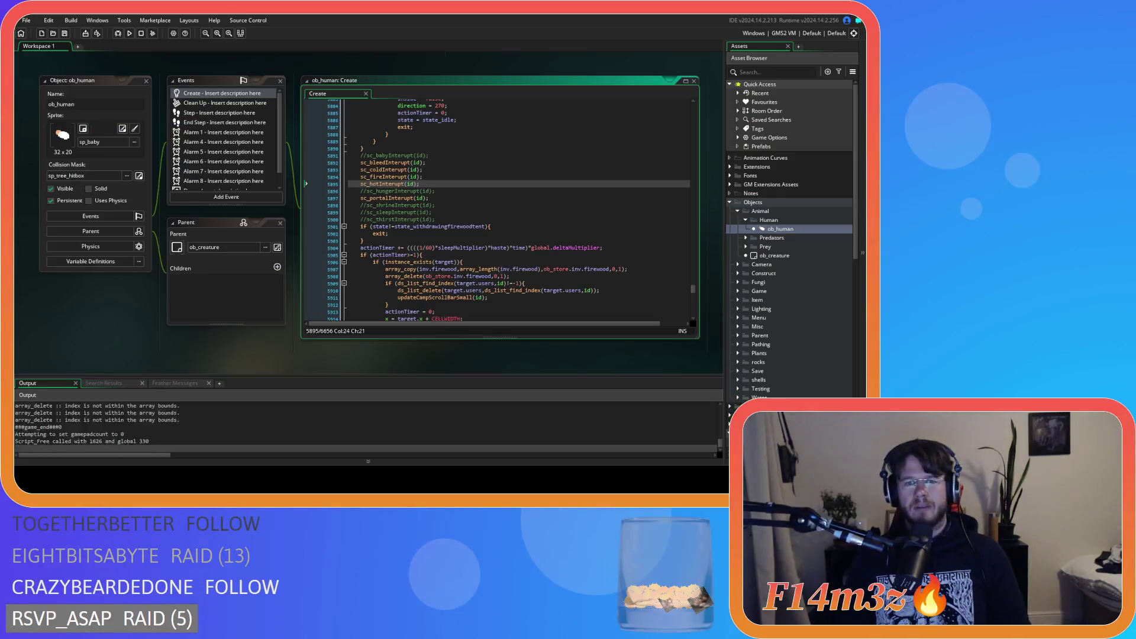
pyautogui.click(473, 227)
pyautogui.scroll(4, 477, 256)
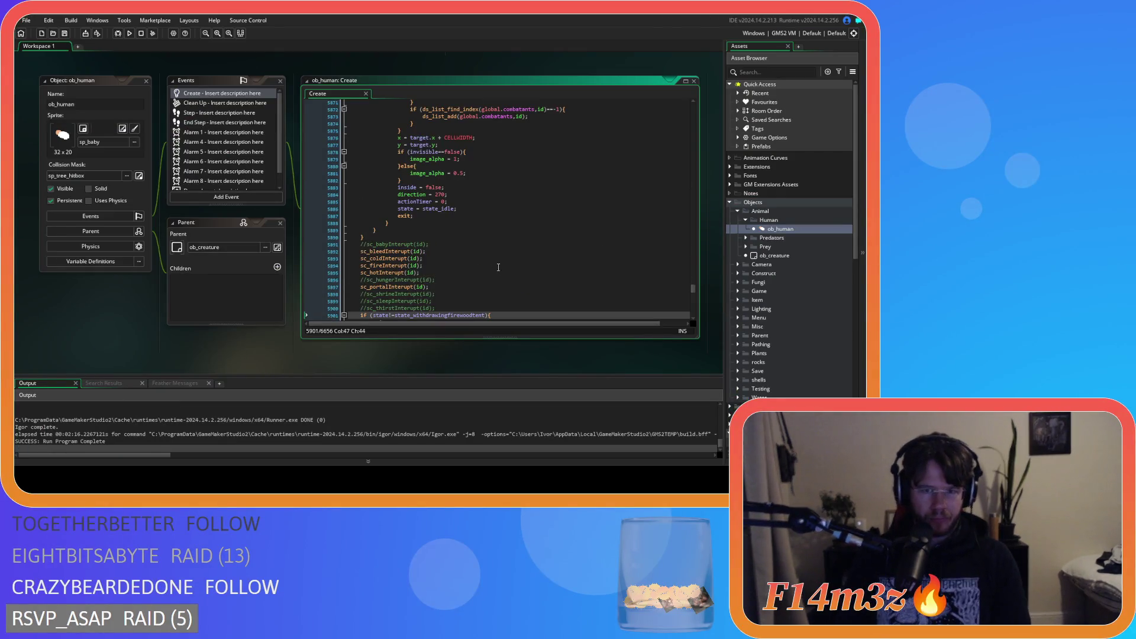
pyautogui.scroll(8, 467, 263)
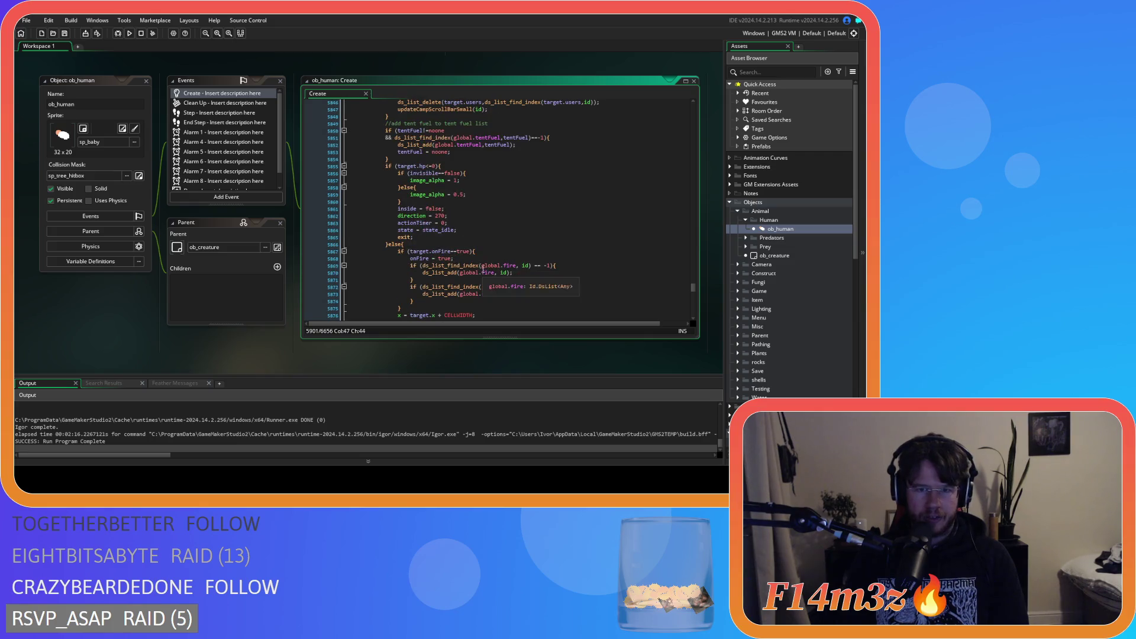
pyautogui.scroll(-5, 755, 365)
pyautogui.scroll(-5, 798, 319)
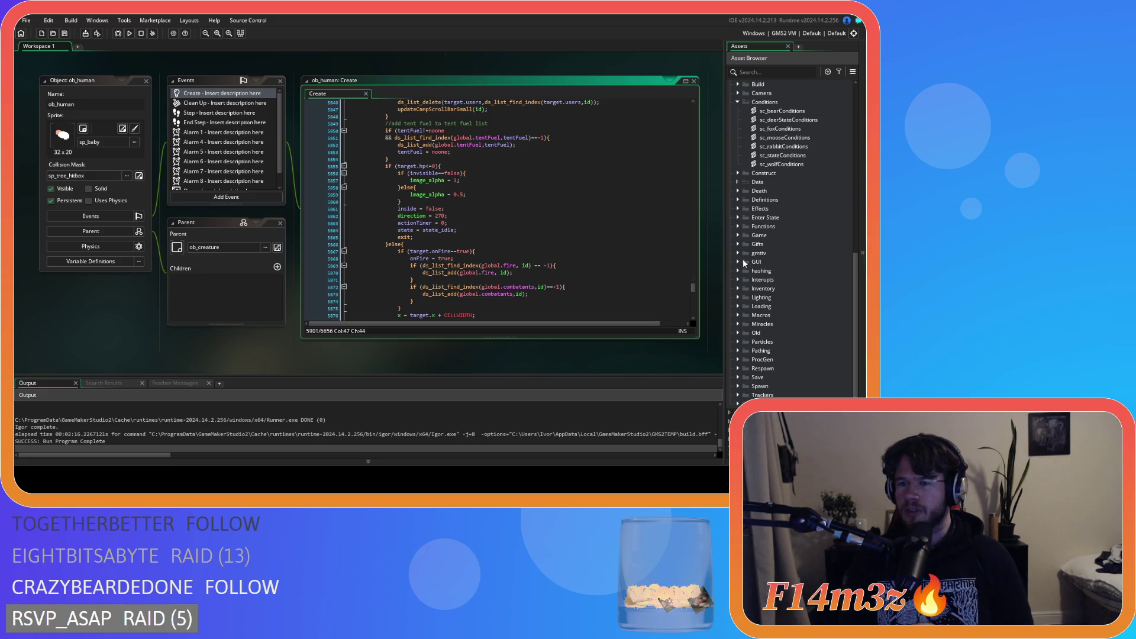
# - Expand the Interrupts folder and open the sc_tentFuelInterrupt script
pyautogui.scroll(1, 734, 268)
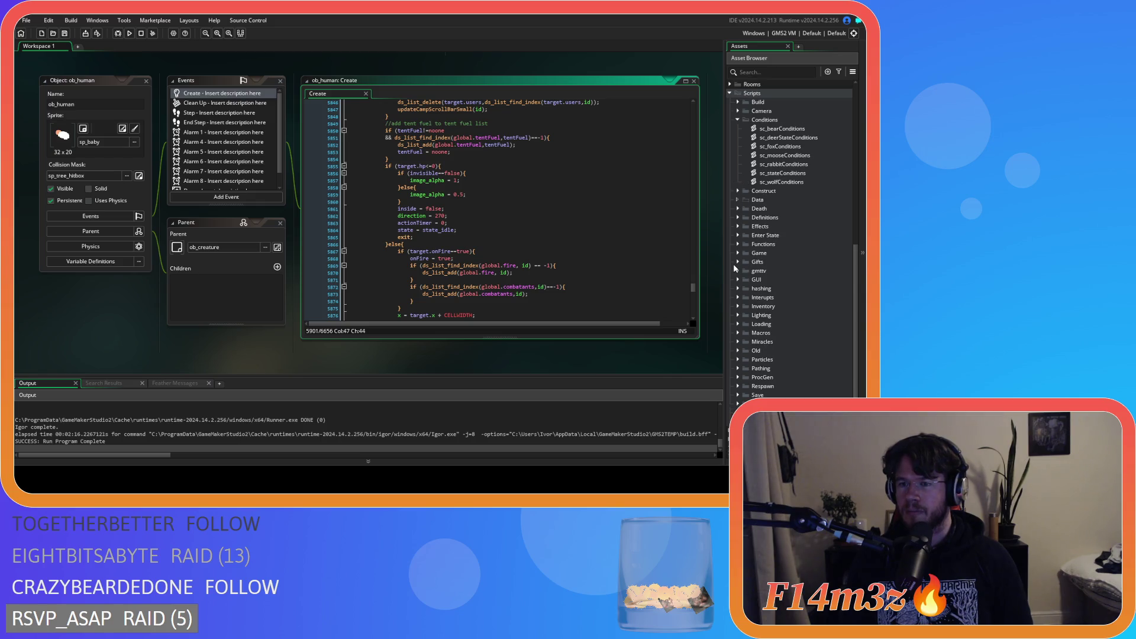
pyautogui.scroll(-2, 735, 274)
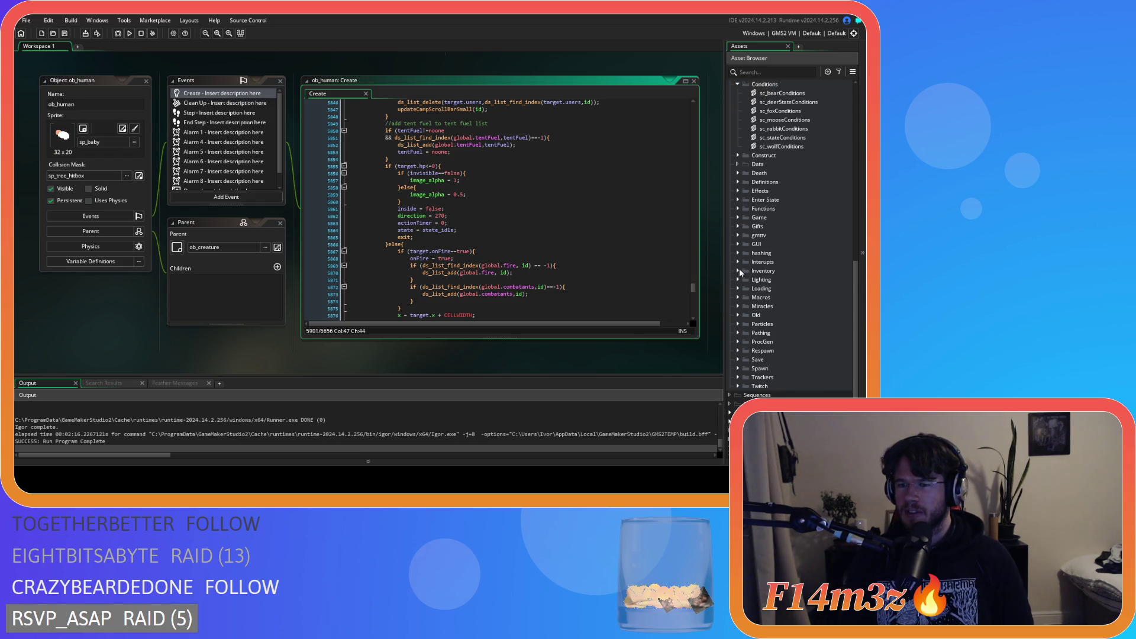
pyautogui.click(738, 261)
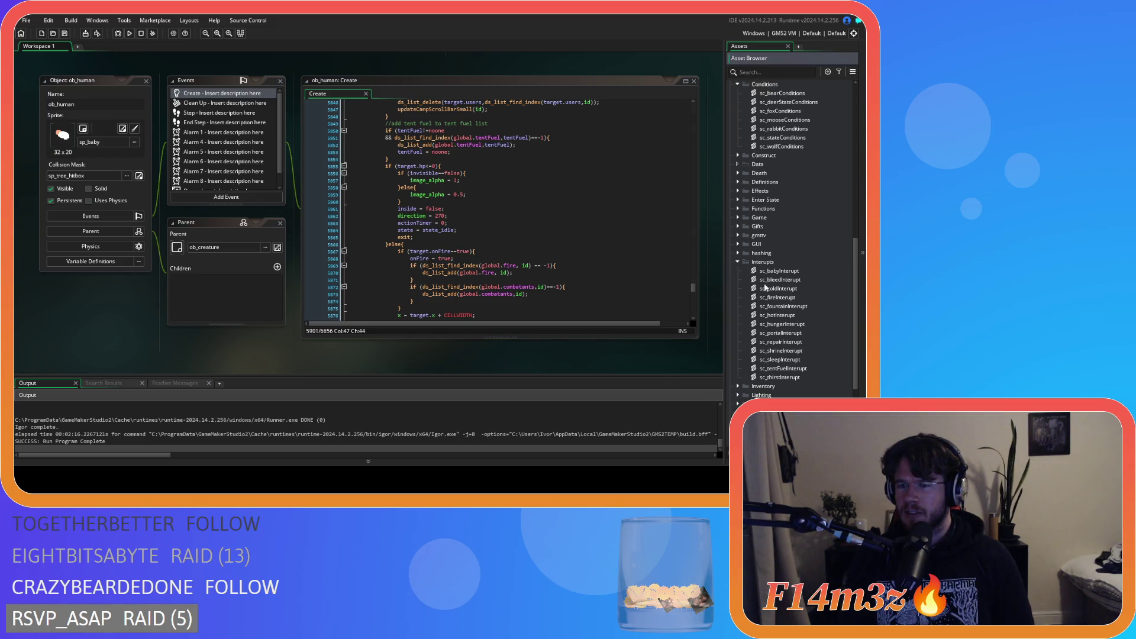
pyautogui.doubleClick(798, 369)
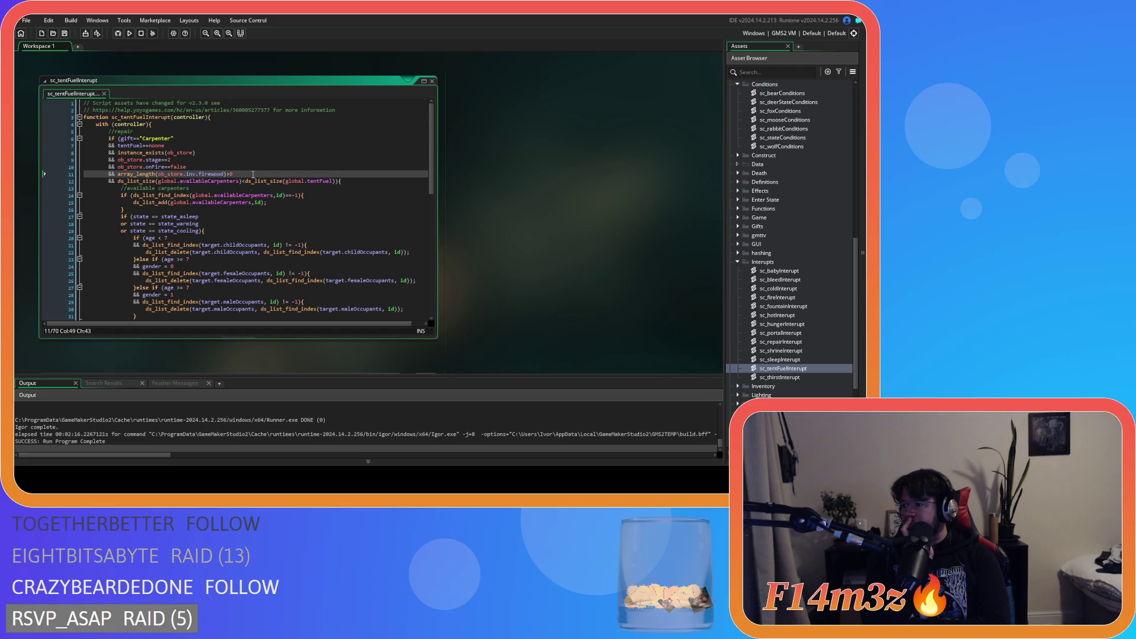
# - Replace the 0 with ds_list_size(global.tentFuel)-ds_list_size(global.availableCarpenters) in the firewood comparison
pyautogui.press('BackSpace')
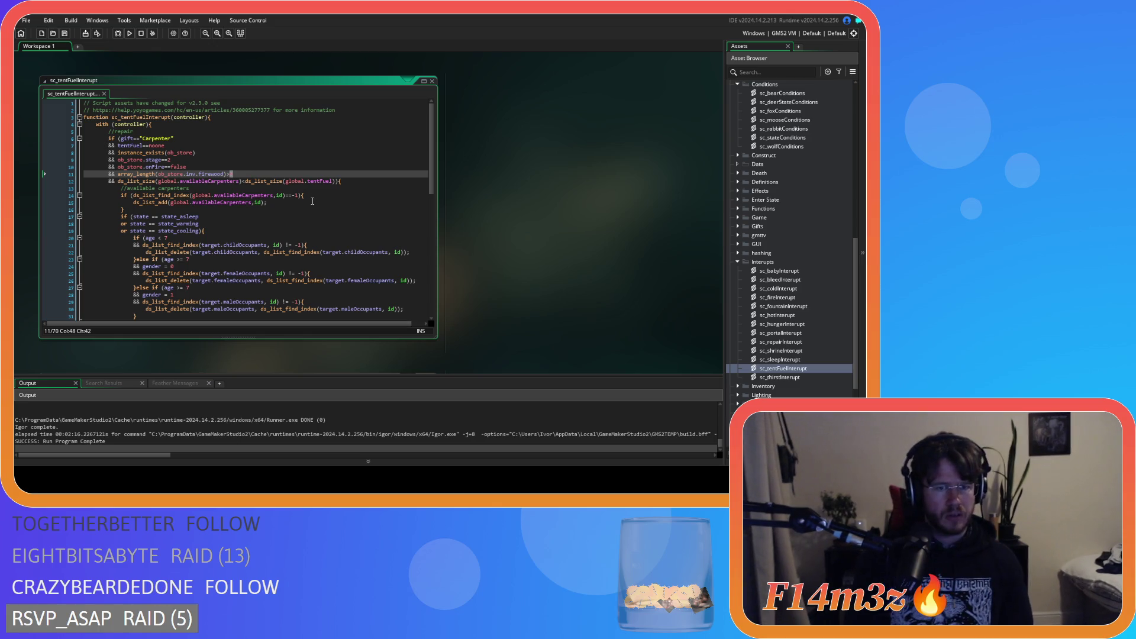
pyautogui.write('ds_list_')
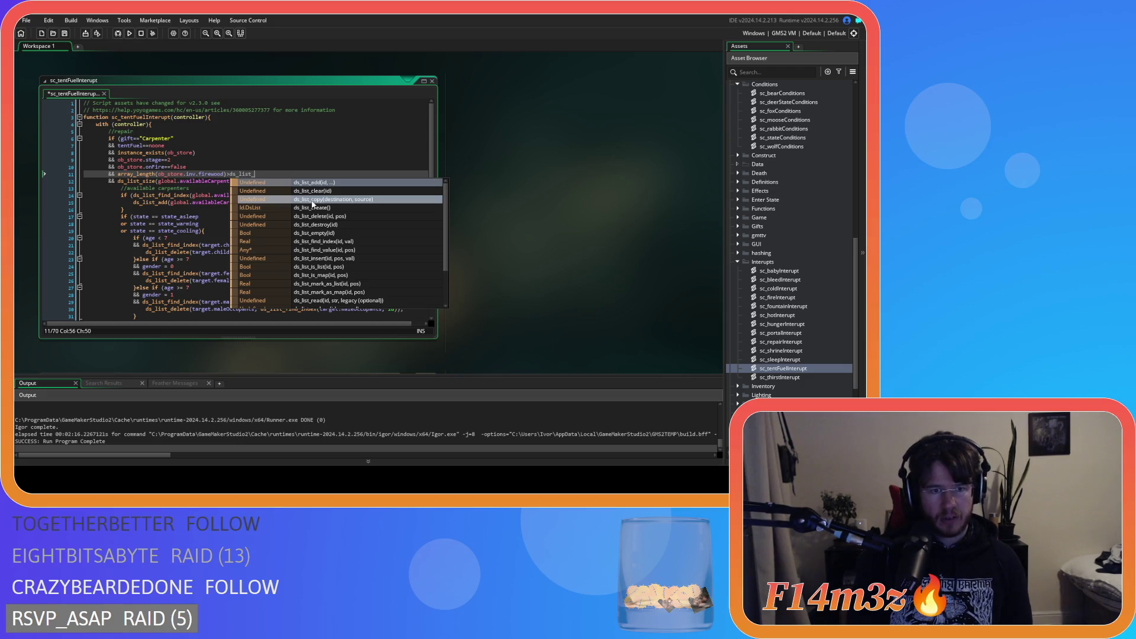
pyautogui.write('size(global.fueledTents')
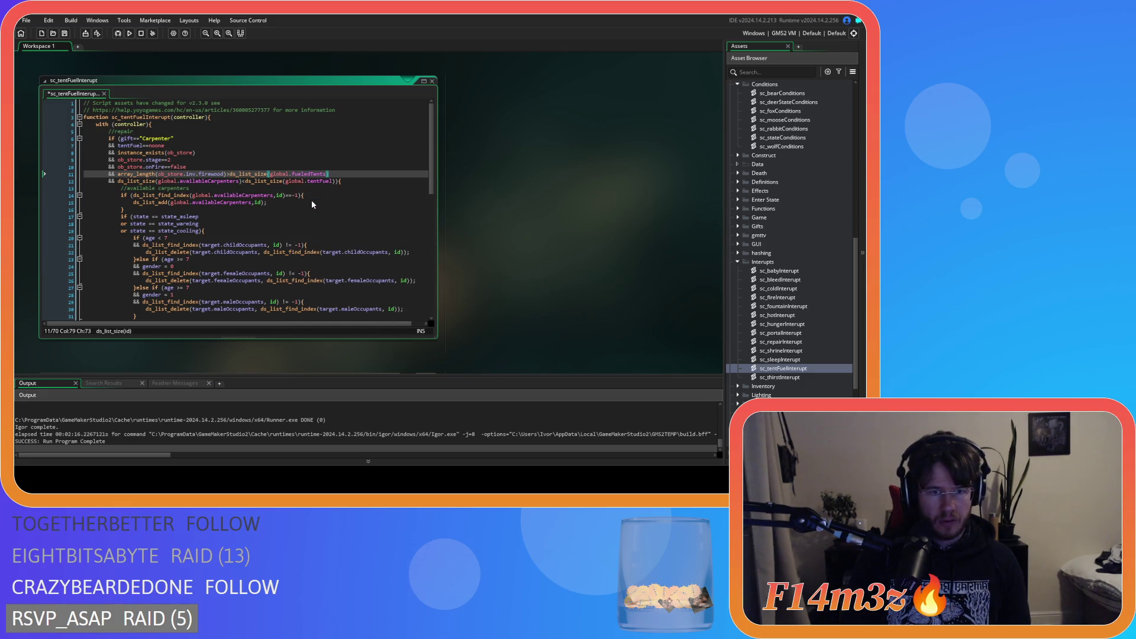
pyautogui.press('BackSpace')
pyautogui.press('BackSpace')
pyautogui.press('BackSpace')
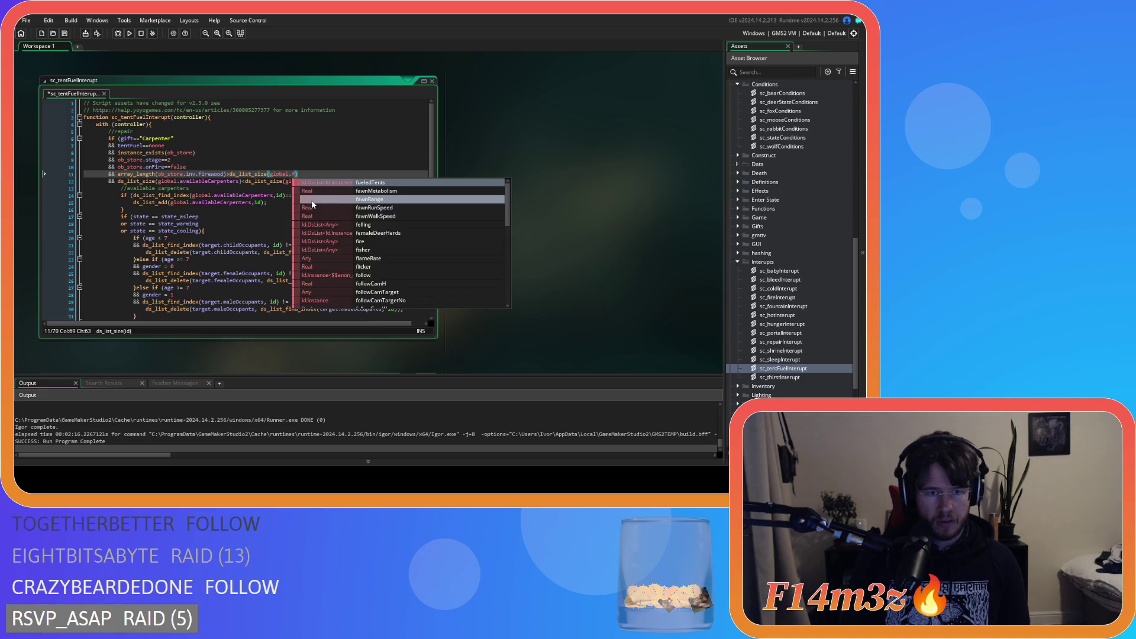
pyautogui.write('tent')
pyautogui.press('Return')
pyautogui.write(')-d')
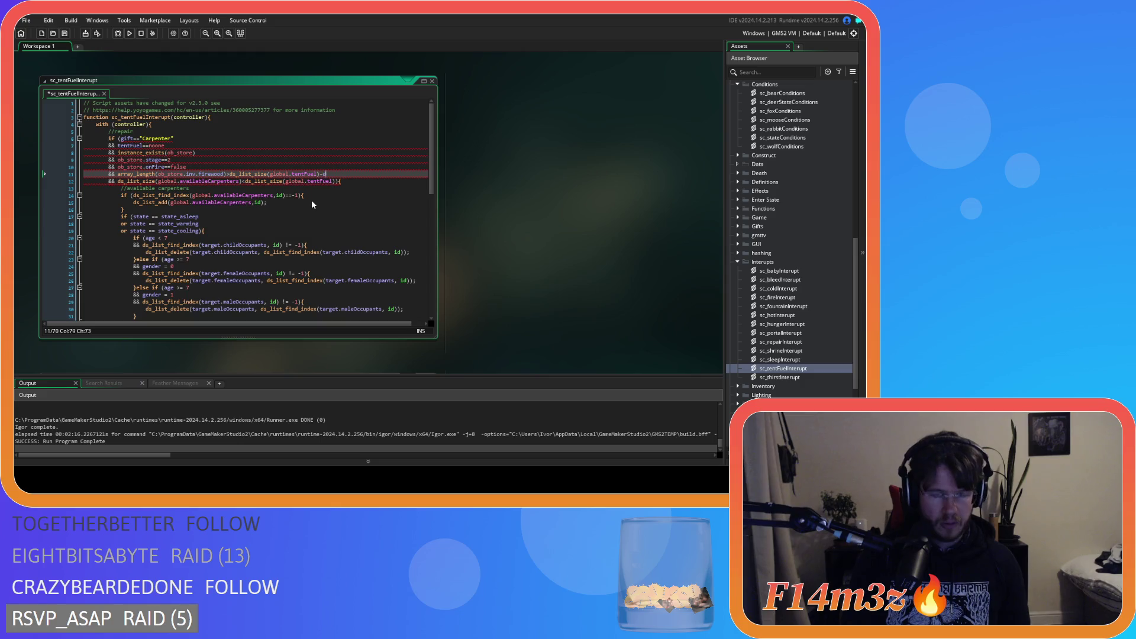
pyautogui.write('s_list_size')
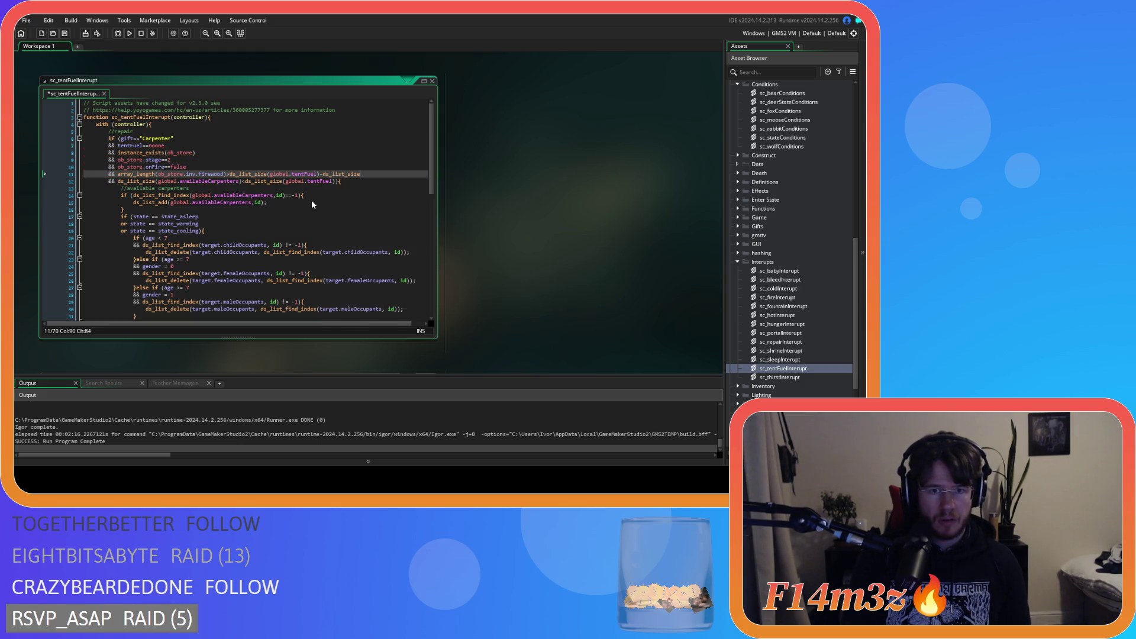
pyautogui.write('(av')
pyautogui.press('BackSpace')
pyautogui.press('BackSpace')
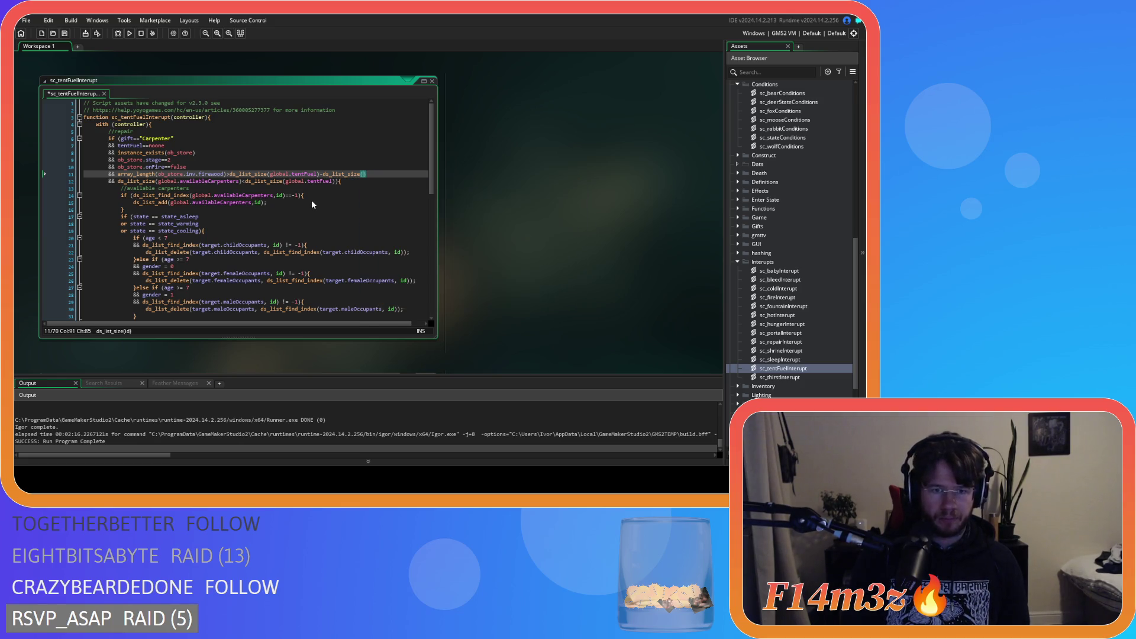
pyautogui.write('global.av')
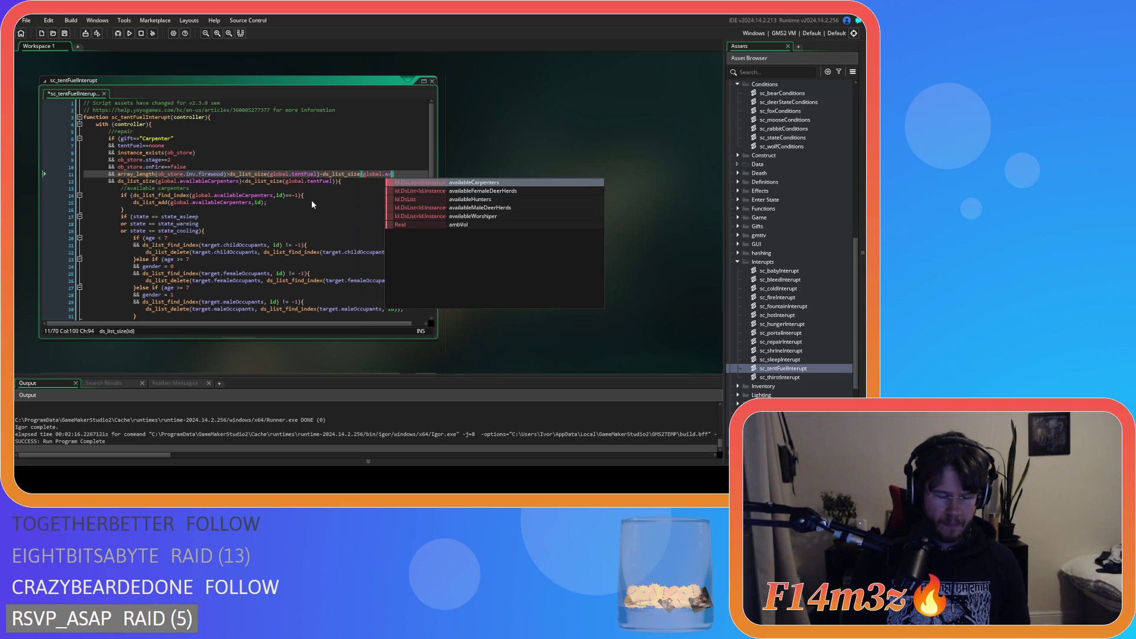
pyautogui.press('Return')
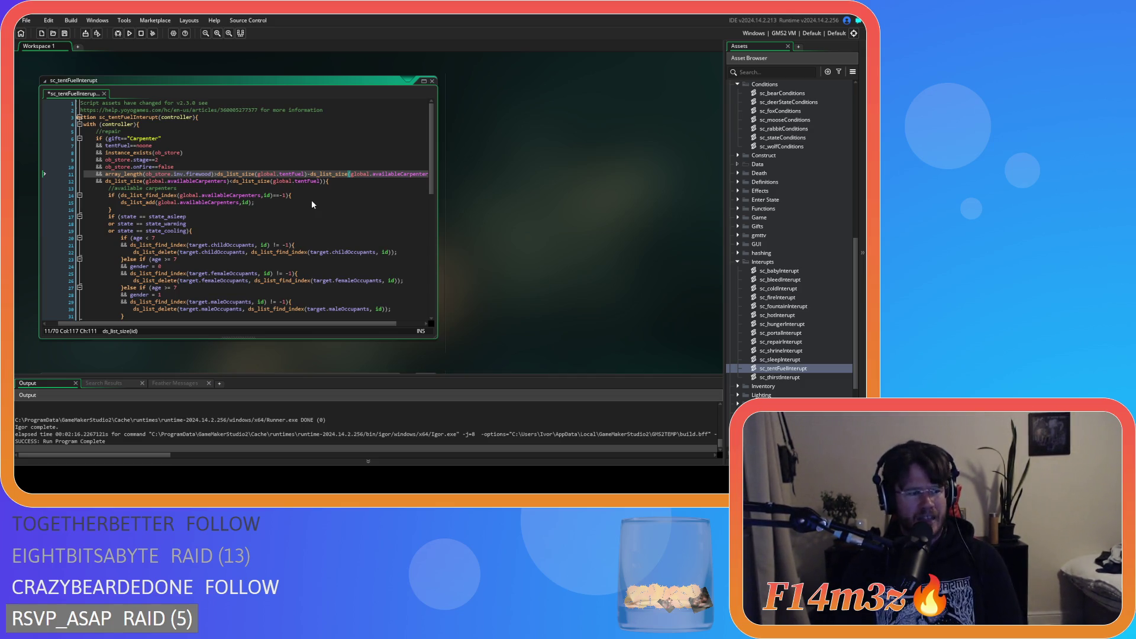
pyautogui.click(216, 174)
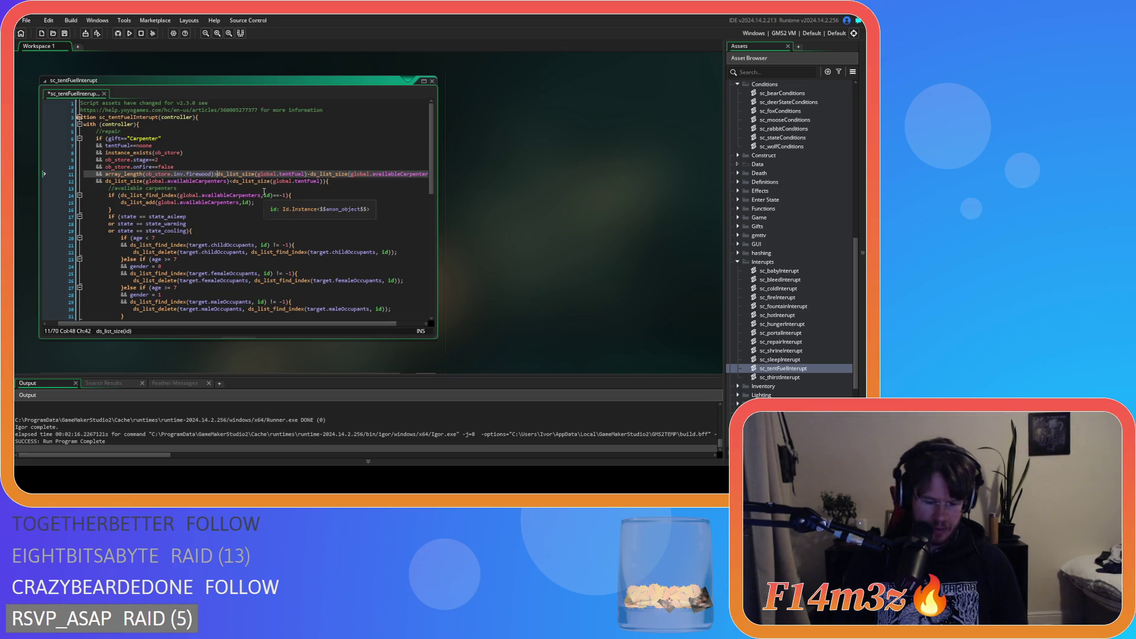
# - Add = after the > so the firewood comparison reads >=
pyautogui.write('=')
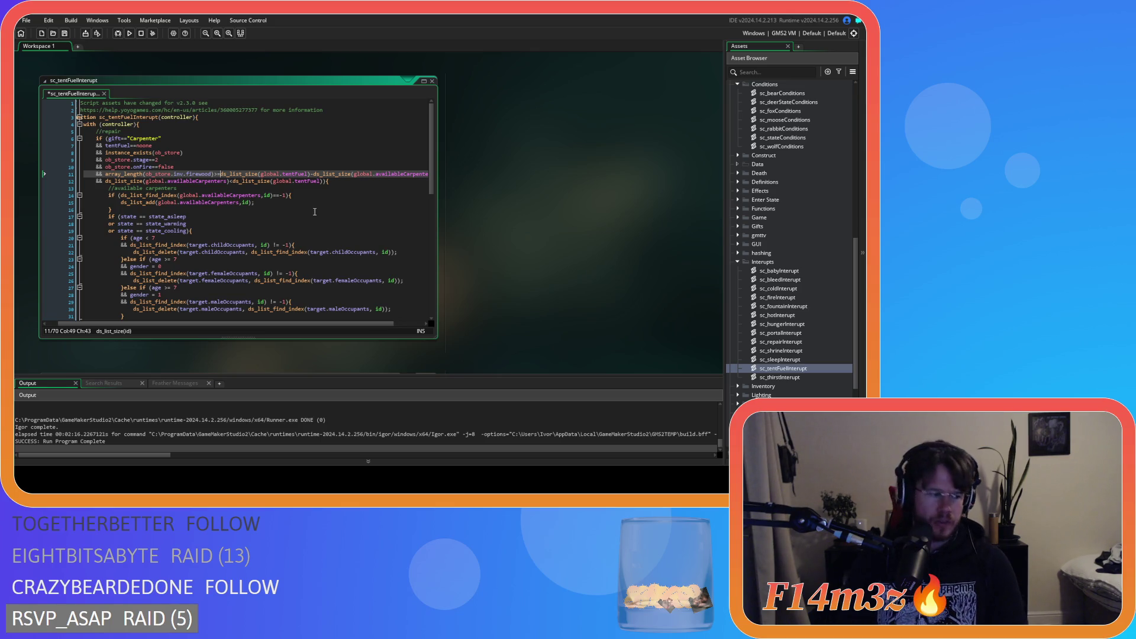
# - Change line 11's firewood comparison operator from >= to <=
pyautogui.press('BackSpace')
pyautogui.press('BackSpace')
pyautogui.write('<')
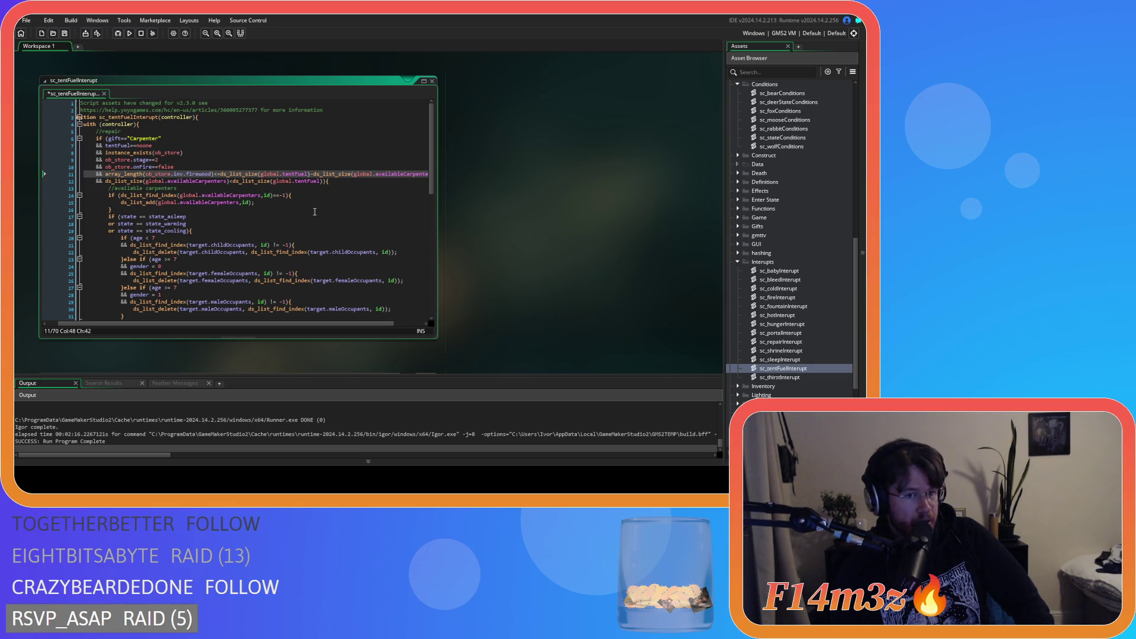
pyautogui.write('=')
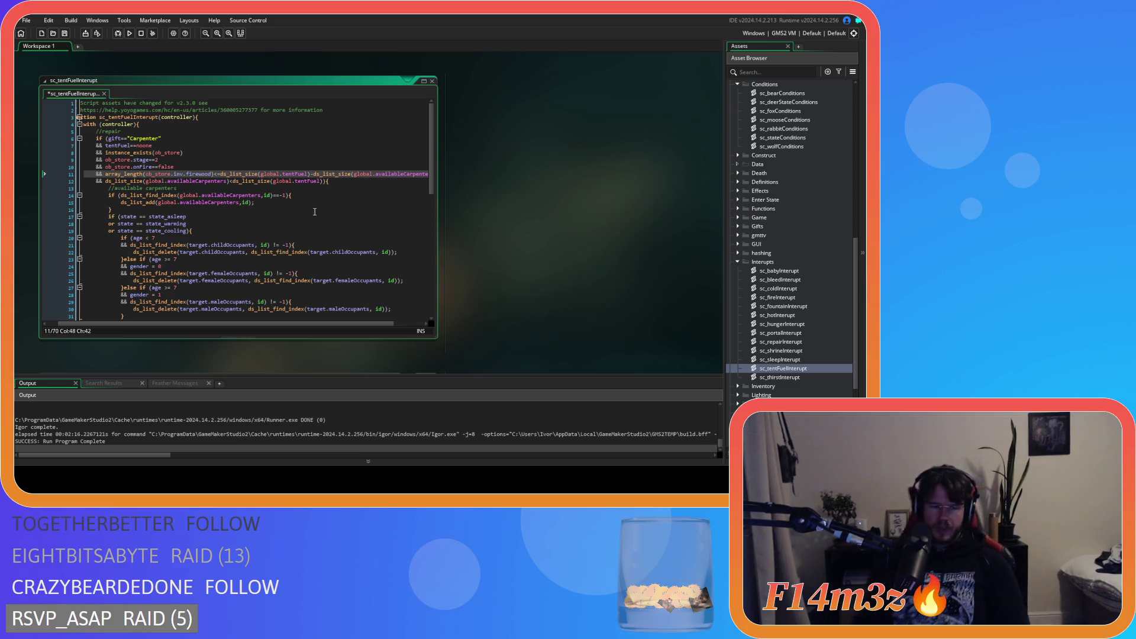
pyautogui.press('BackSpace')
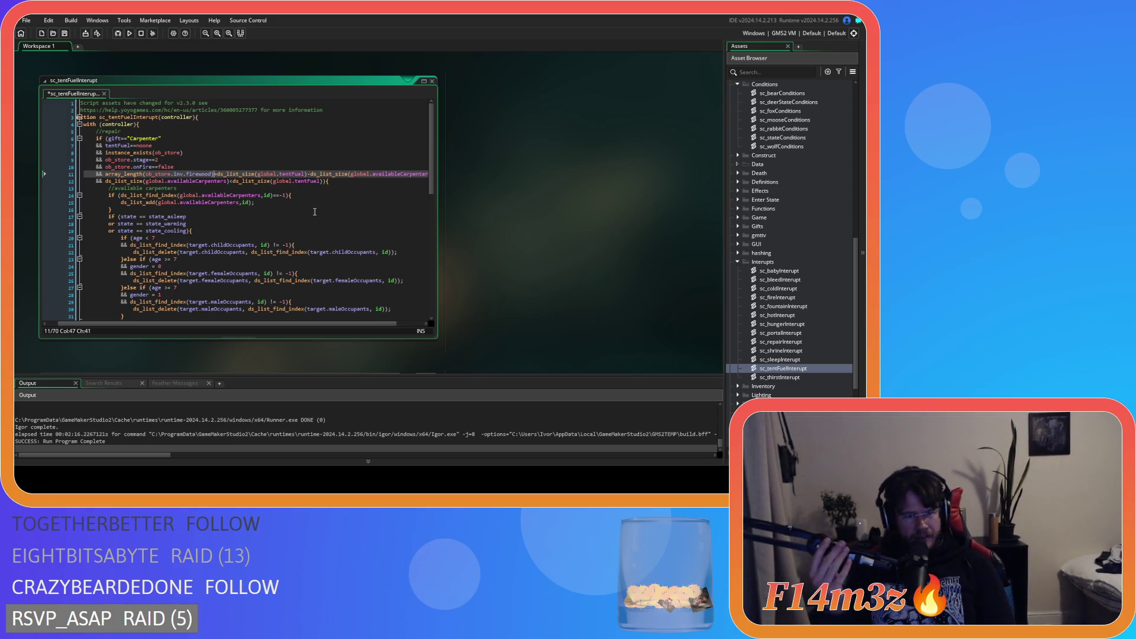
pyautogui.write('<')
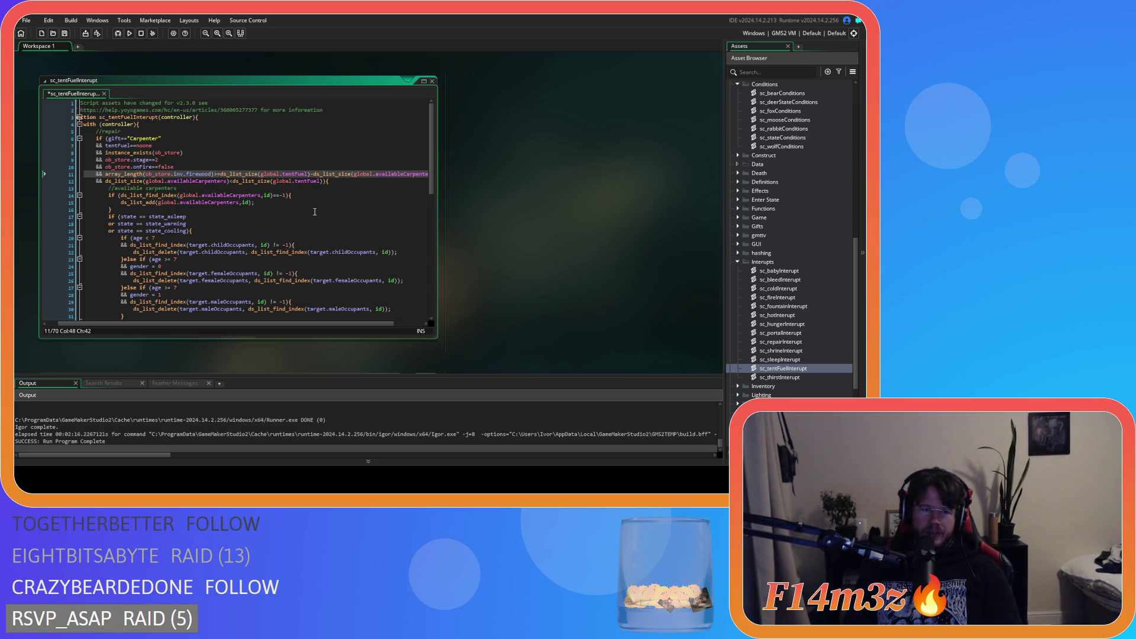
# - Replace the list-size subtraction on line 11 with 0, save, then delete the 0 again
pyautogui.moveTo(310, 324); pyautogui.dragTo(340, 325)
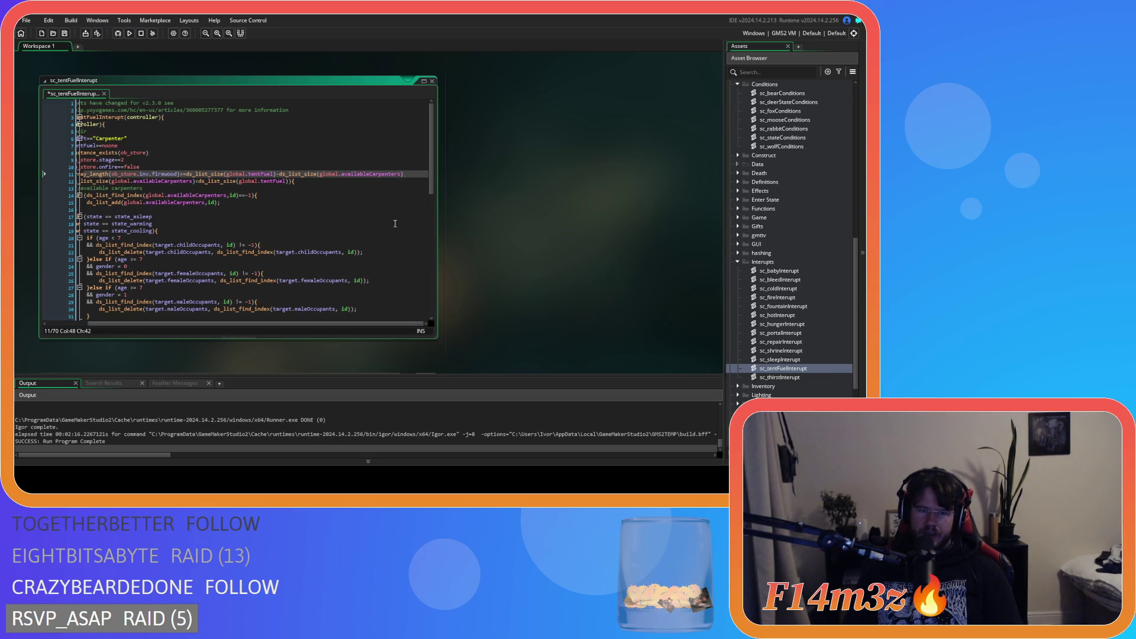
pyautogui.moveTo(406, 176)
pyautogui.mouseDown()
pyautogui.moveTo(159, 176)
pyautogui.moveTo(184, 179)
pyautogui.mouseUp()
pyautogui.write('0')
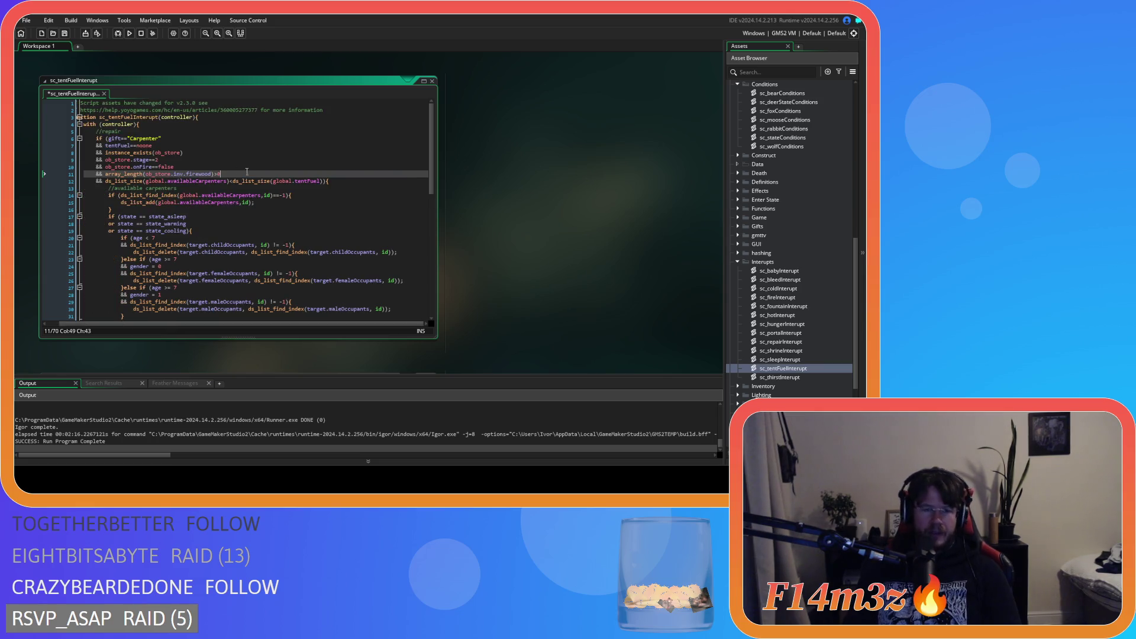
pyautogui.hotkey('ctrl', 's')
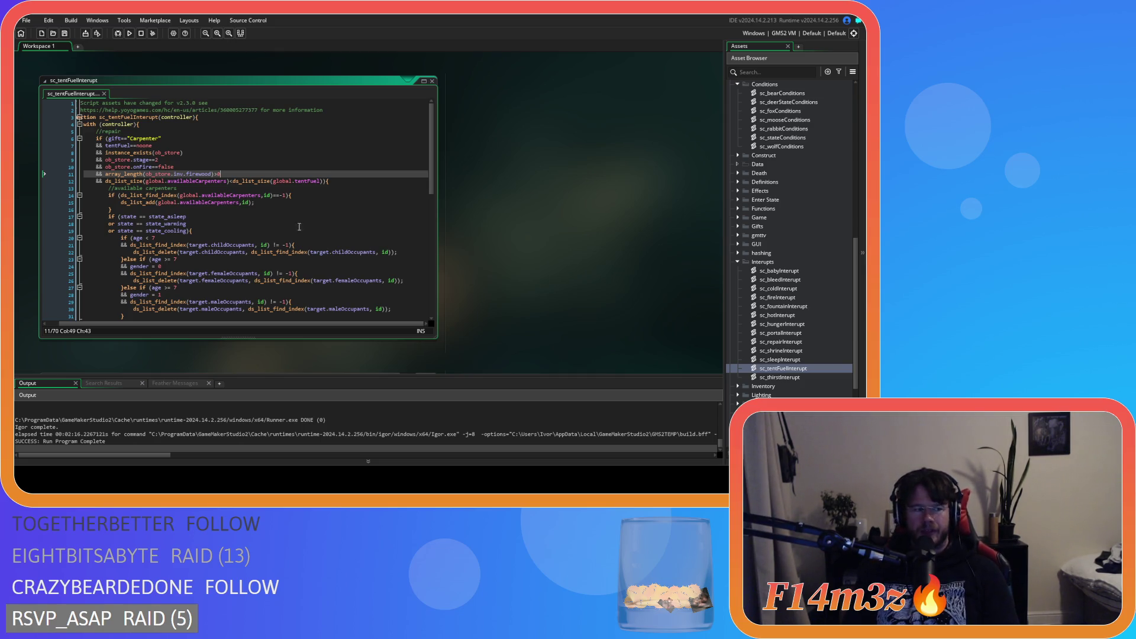
pyautogui.moveTo(141, 269)
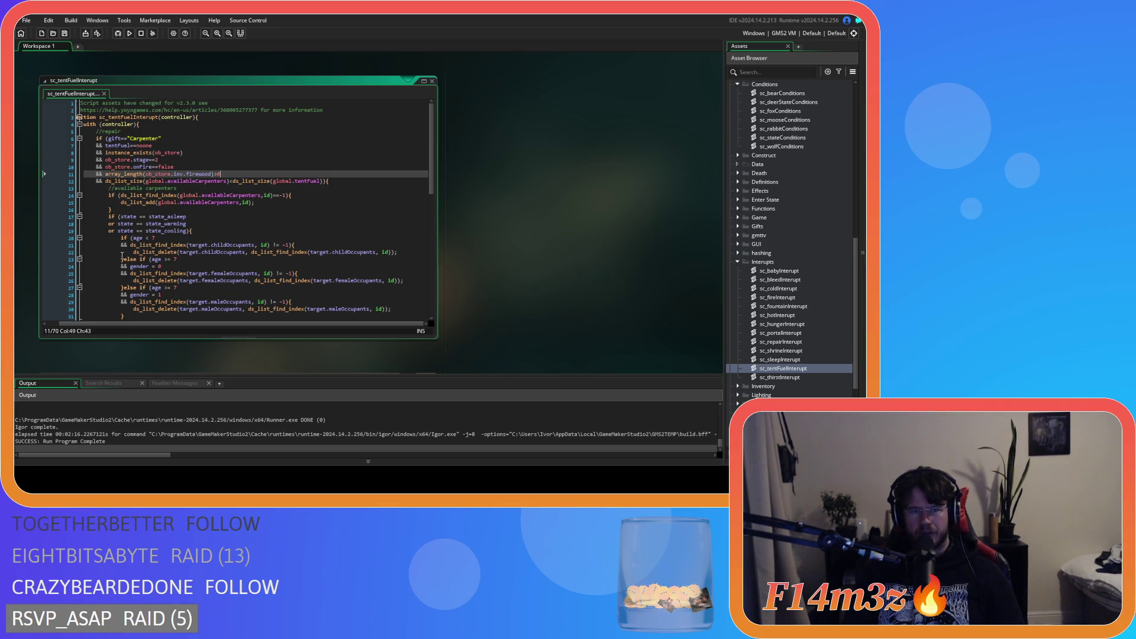
pyautogui.press('BackSpace')
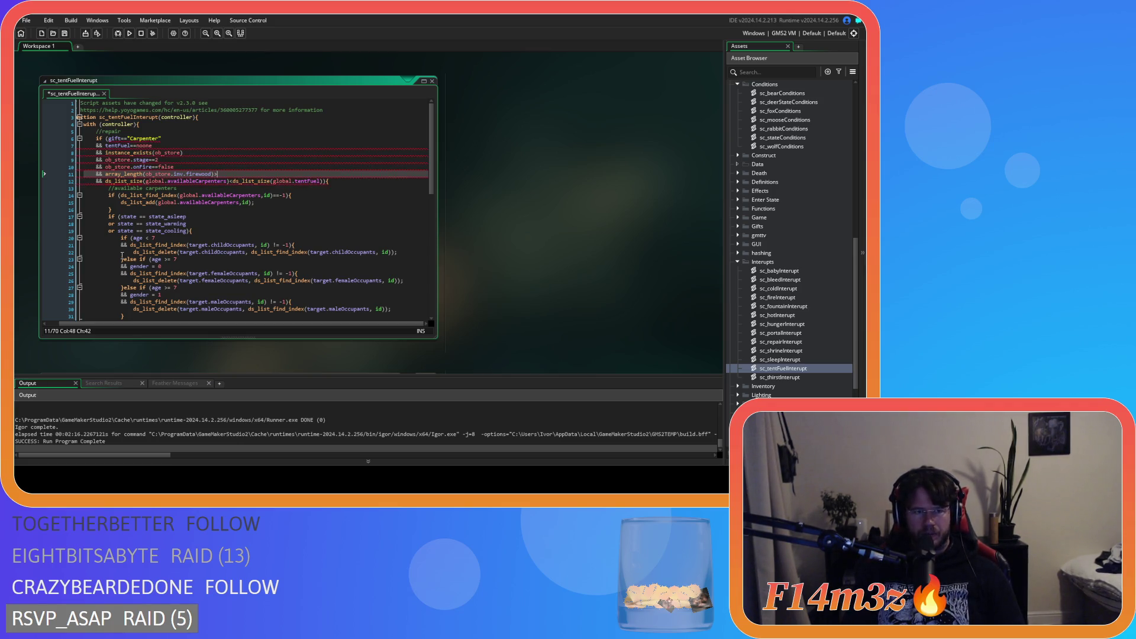
# - Paste ds_list_size(global.tentFuel) after the firewood check, delete the stray trailing character, and select that call
pyautogui.moveTo(233, 181); pyautogui.dragTo(328, 193)
pyautogui.hotkey('ctrl', 'c')
pyautogui.click(329, 193)
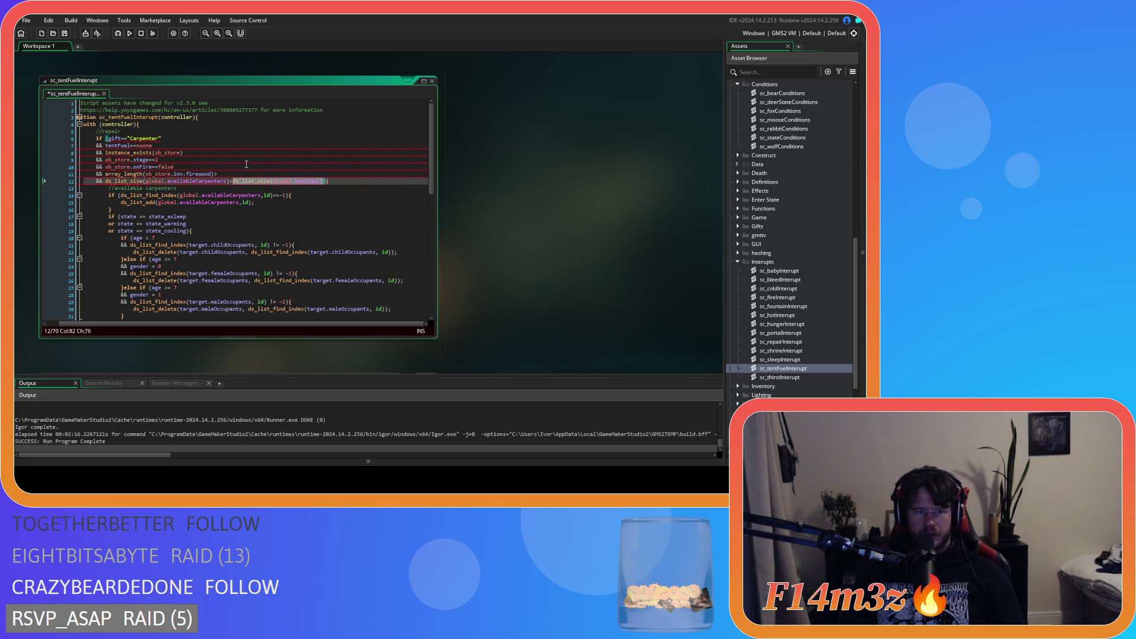
pyautogui.press('Up')
pyautogui.press('Up')
pyautogui.press('End')
pyautogui.hotkey('ctrl', 'v')
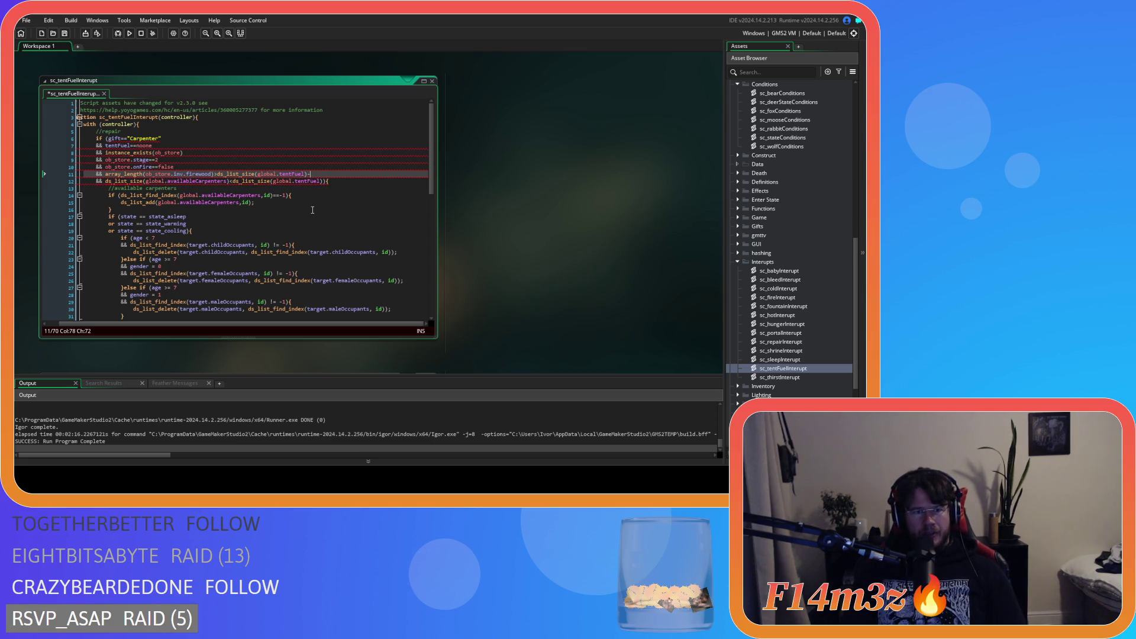
pyautogui.press('BackSpace')
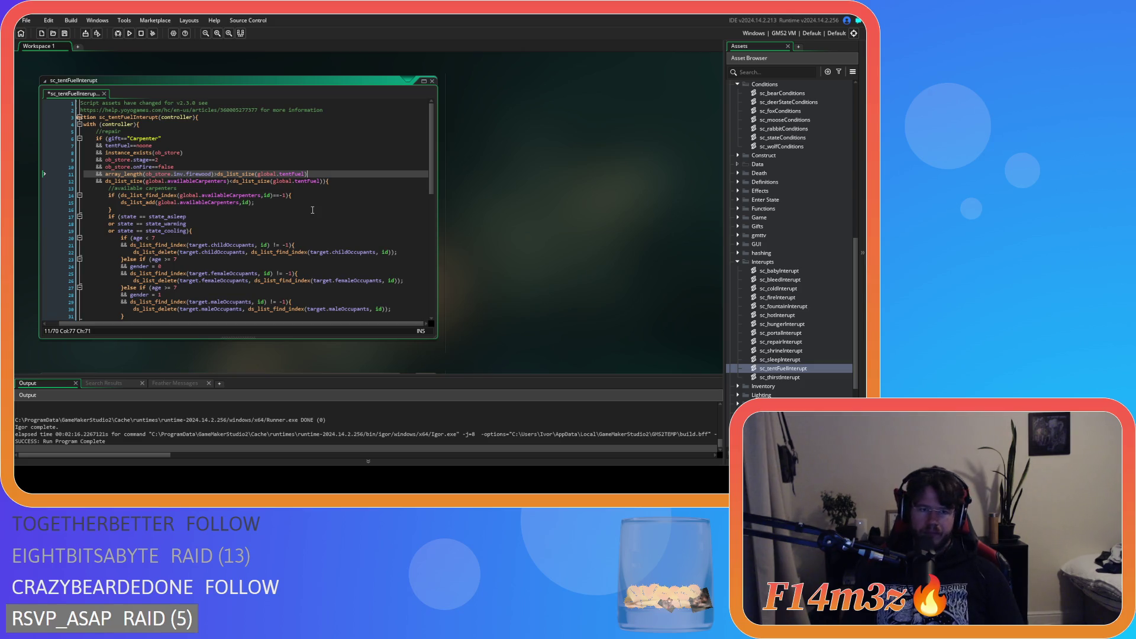
pyautogui.moveTo(307, 174); pyautogui.dragTo(217, 178)
# - Replace the selected call with 0 and comment out the lines adding to available carpenters
pyautogui.write('0')
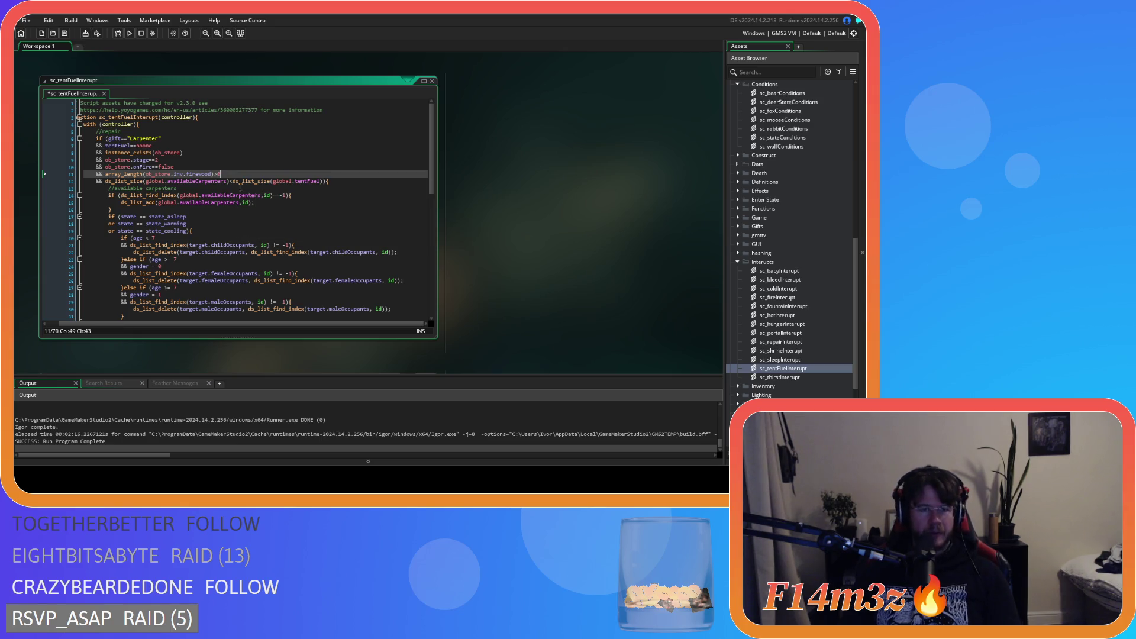
pyautogui.moveTo(254, 203); pyautogui.dragTo(109, 200)
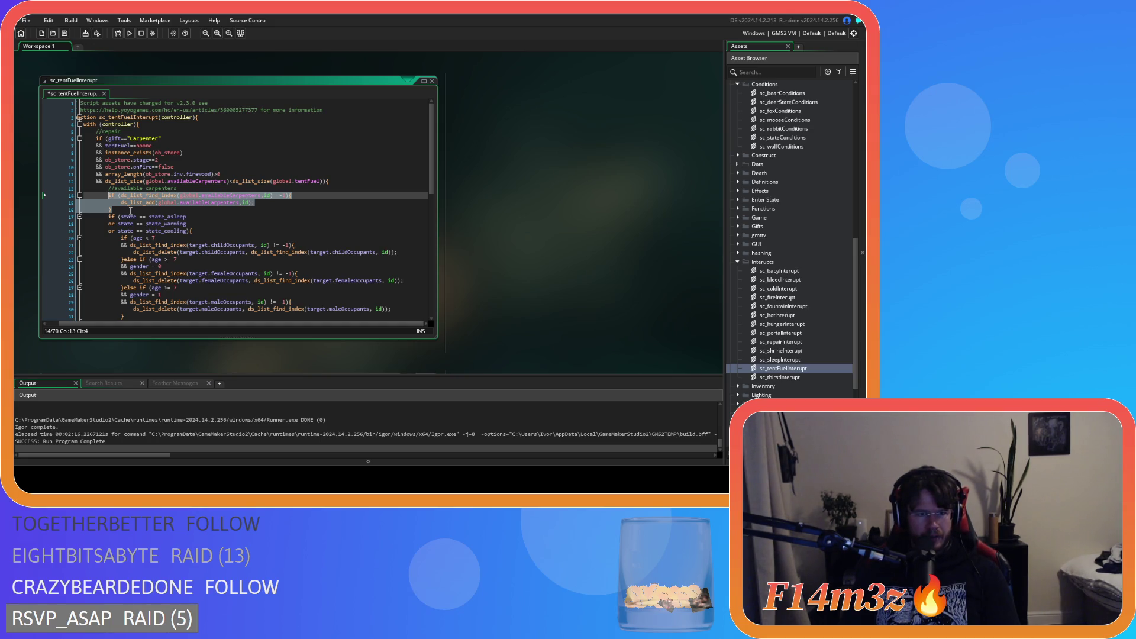
pyautogui.hotkey('ctrl', 'k')
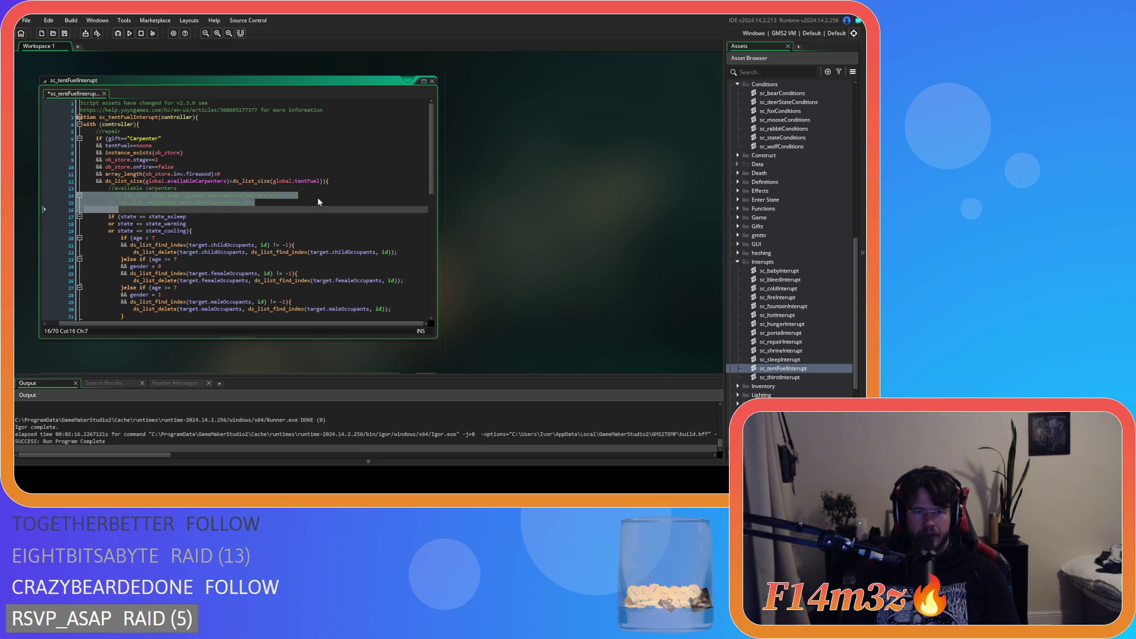
# - Move the opening brace to its own line, comment out the carpenters size comparison, and save
pyautogui.click(324, 181)
pyautogui.press('Return')
pyautogui.press('Up')
pyautogui.hotkey('ctrl', 'k')
pyautogui.press('Up')
pyautogui.press('Up')
pyautogui.hotkey('ctrl', 's')
pyautogui.click(296, 175)
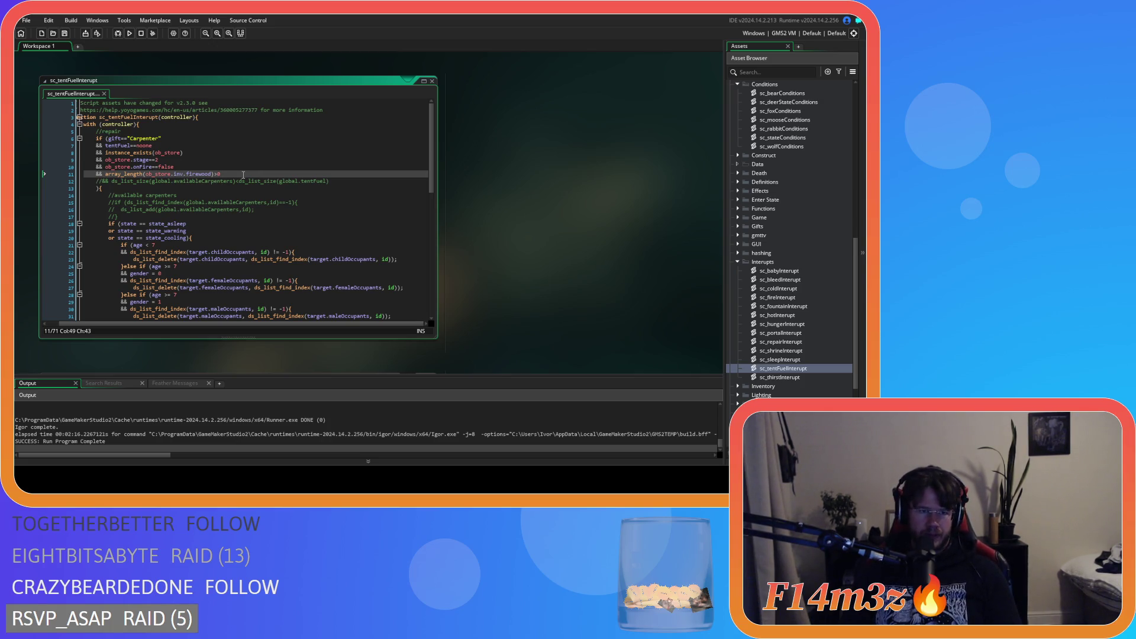
pyautogui.click(350, 187)
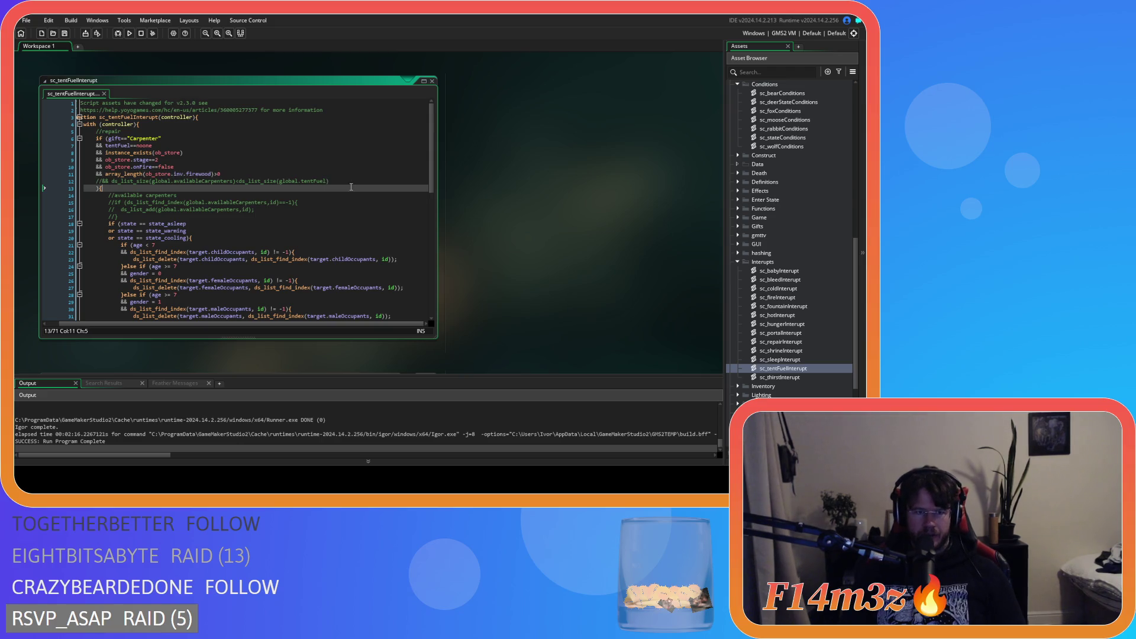
# - Briefly uncomment the carpenter size check, then revert it to commented out
pyautogui.press('Up')
pyautogui.press('End')
pyautogui.hotkey('ctrl', 'shift', 'k')
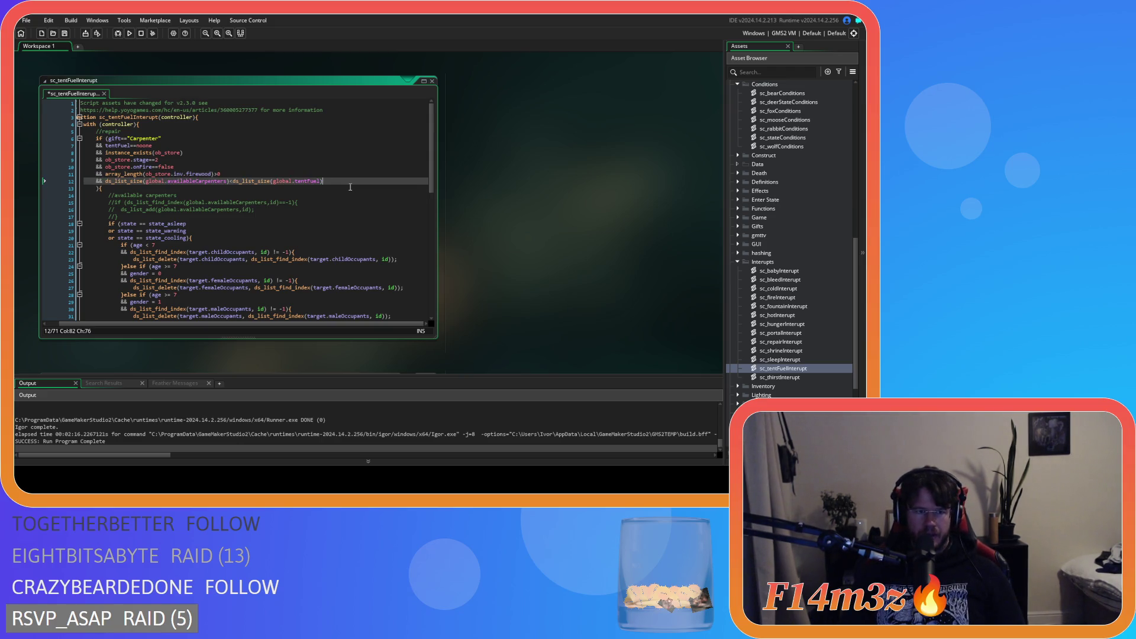
pyautogui.hotkey('ctrl', 'z')
# - Add '&& !ds_list_empty(global.tentFuel)' below the firewood check, save, then delete the firewood comparison's 0
pyautogui.click(264, 173)
pyautogui.press('Return')
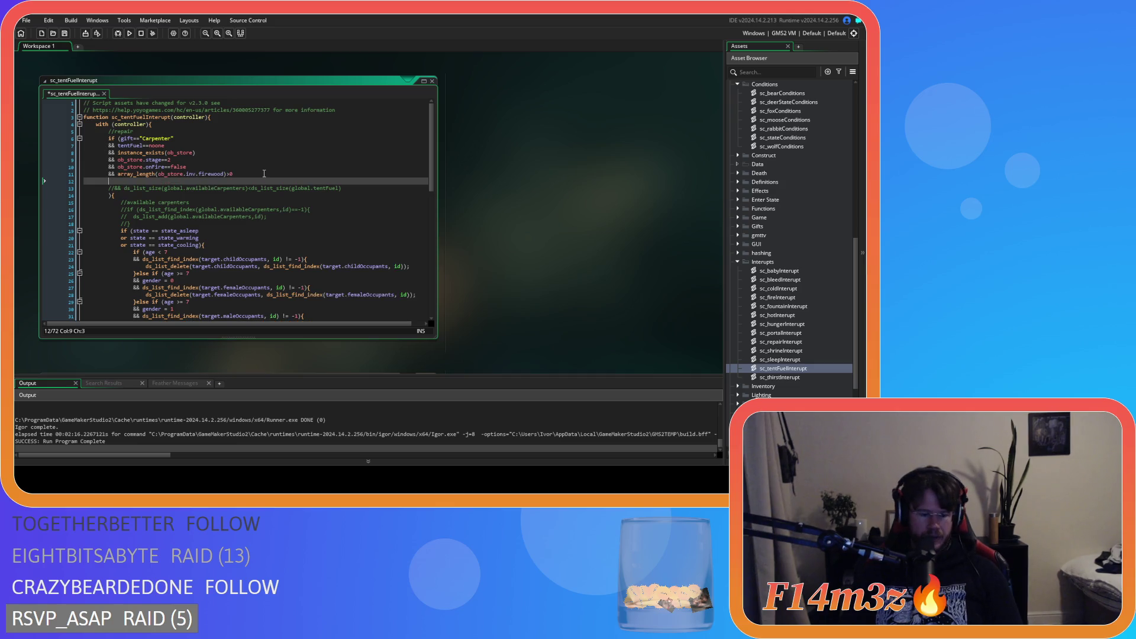
pyautogui.write('&& !')
pyautogui.write('ds_list_')
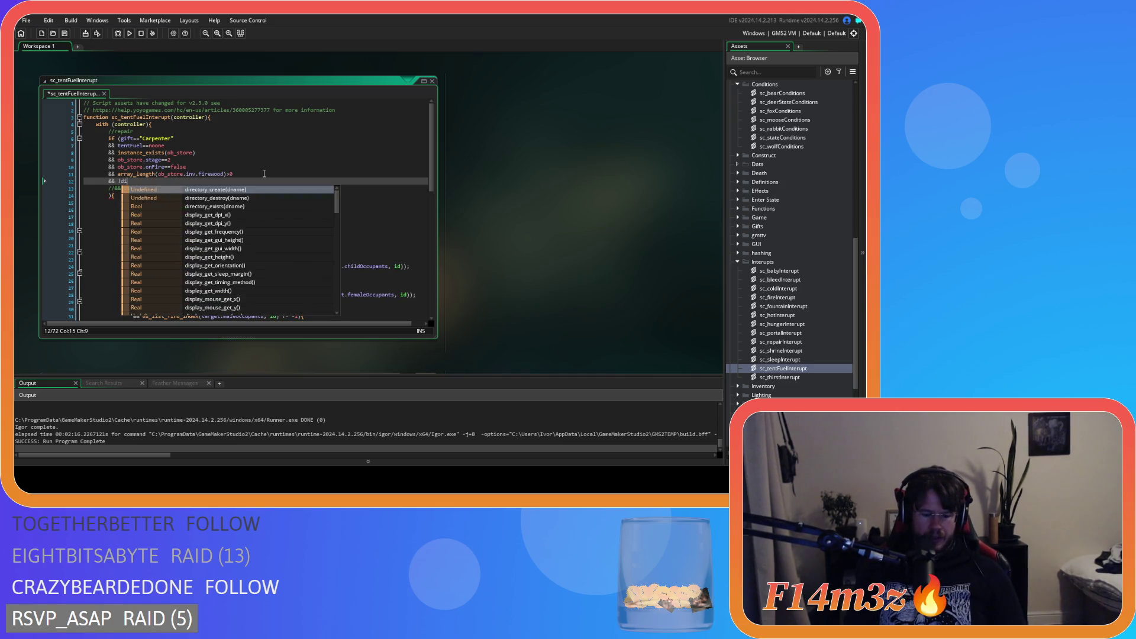
pyautogui.write('em')
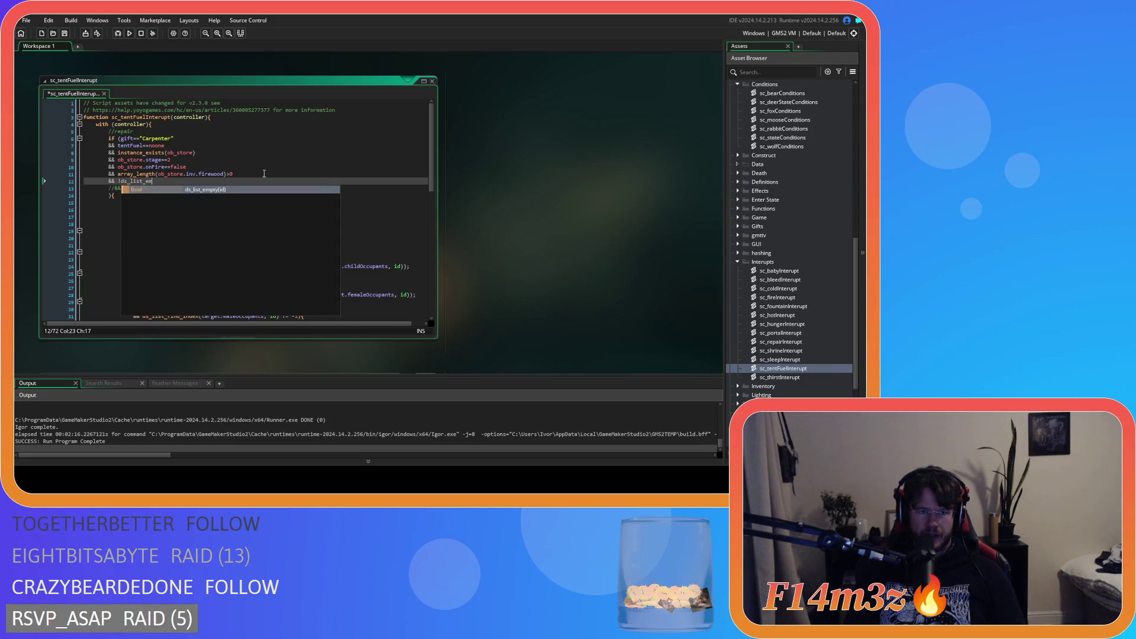
pyautogui.press('Return')
pyautogui.write('global.tent')
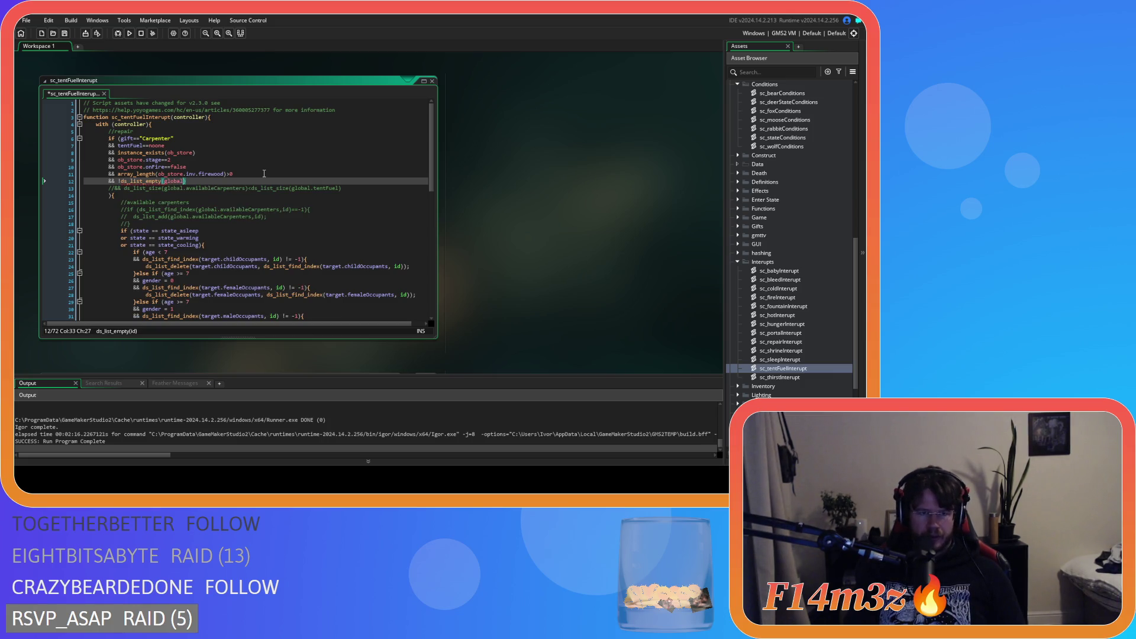
pyautogui.press('Return')
pyautogui.press('Right')
pyautogui.hotkey('ctrl', 's')
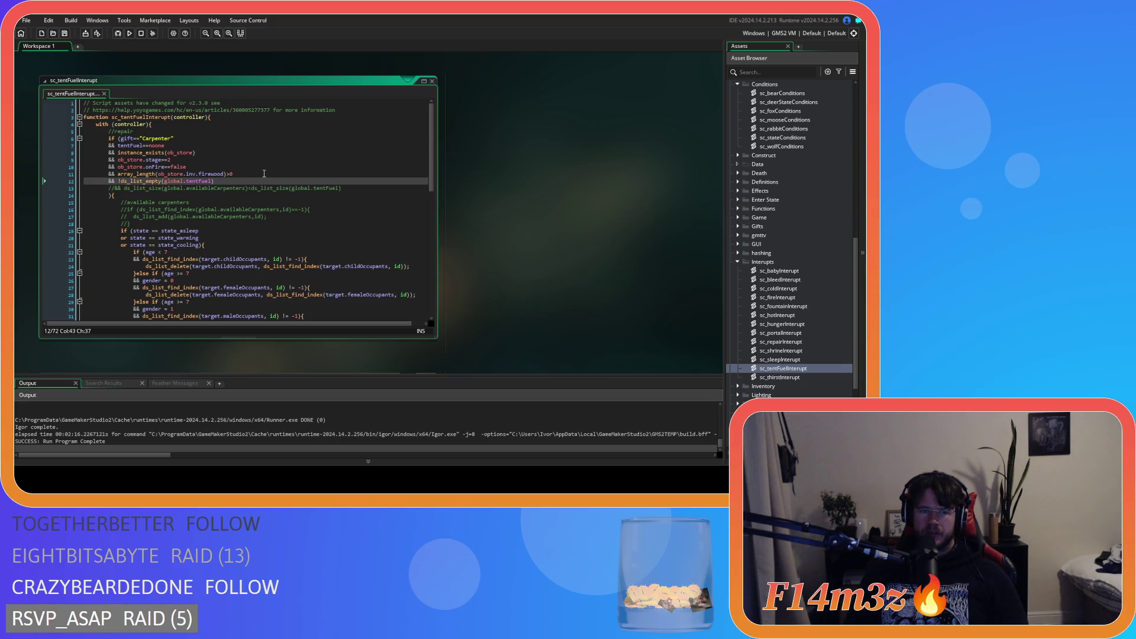
pyautogui.click(264, 173)
pyautogui.press('BackSpace')
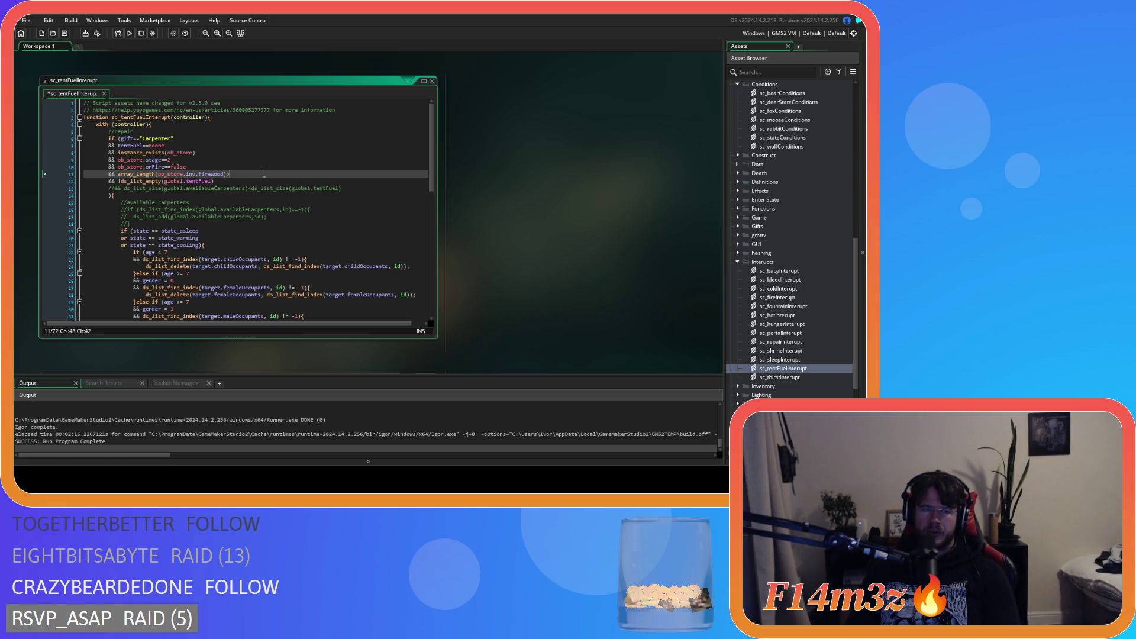
# - Discard a partly typed 'ds_list', leaving the firewood check ending in '>='
pyautogui.write('ds_list')
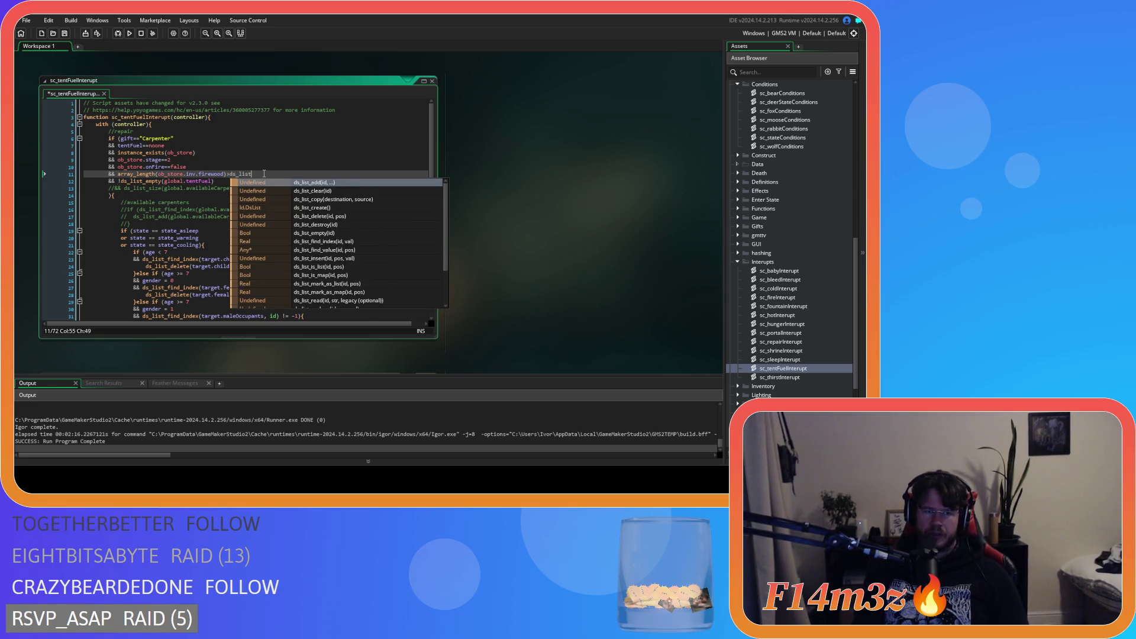
pyautogui.press('BackSpace')
pyautogui.press('BackSpace')
pyautogui.press('BackSpace')
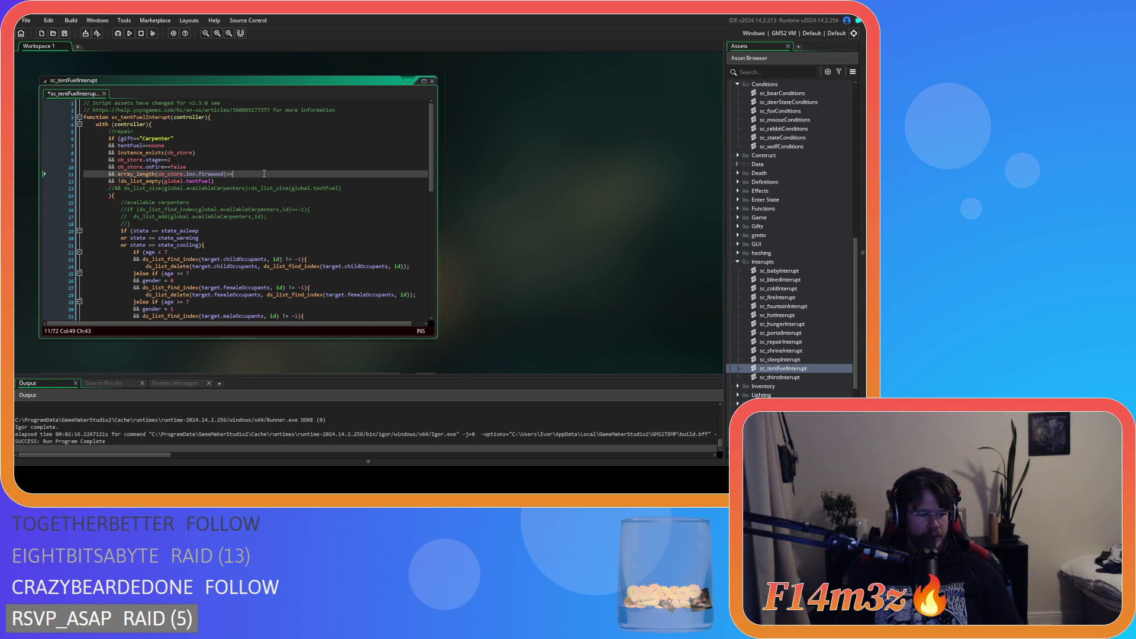
# - Save sc_tentFuelInterrupt with the bare '>=' firewood check and the tentFuel requirement
pyautogui.click(218, 203)
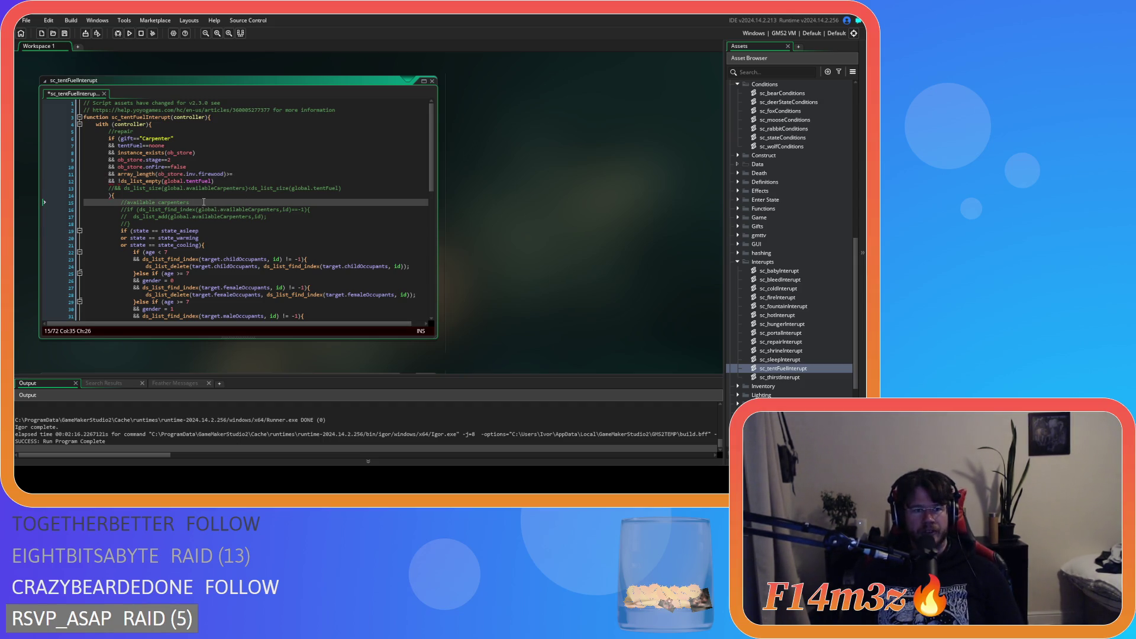
pyautogui.hotkey('ctrl', 's')
pyautogui.click(262, 182)
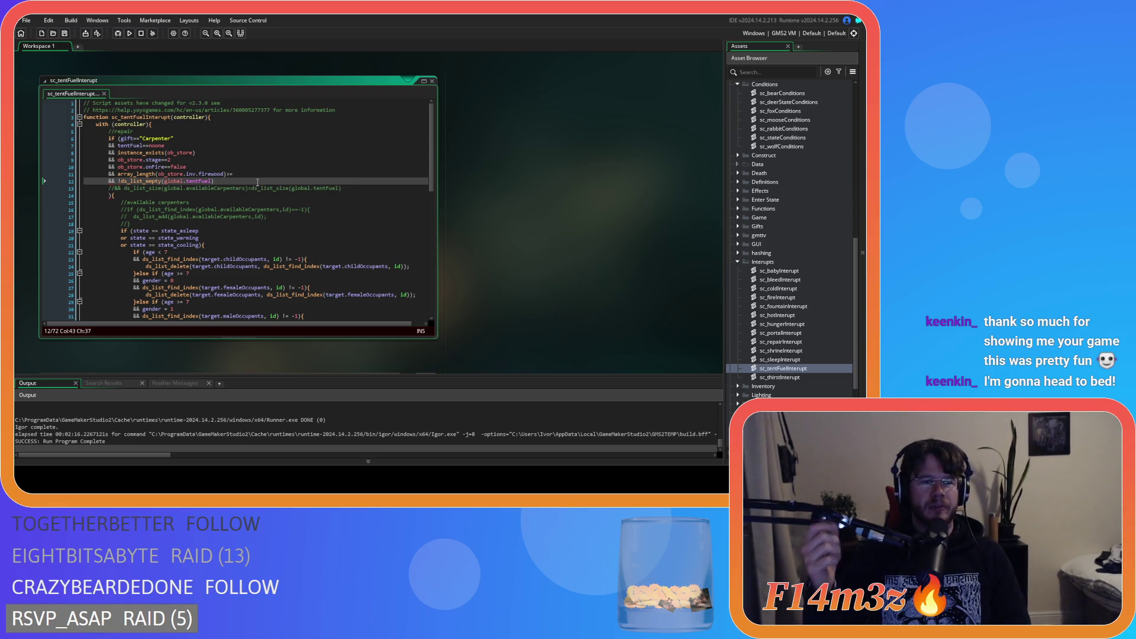
# - Inspect the commented carpenter check and the availableCarpenters reference on line 13
pyautogui.moveTo(149, 182)
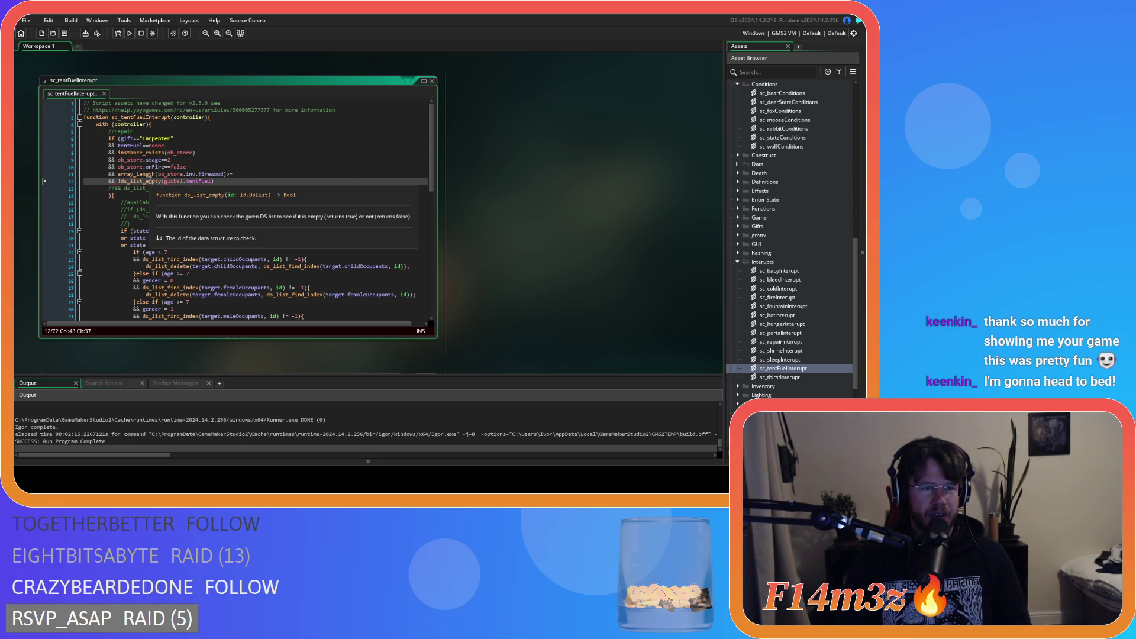
pyautogui.press('Down')
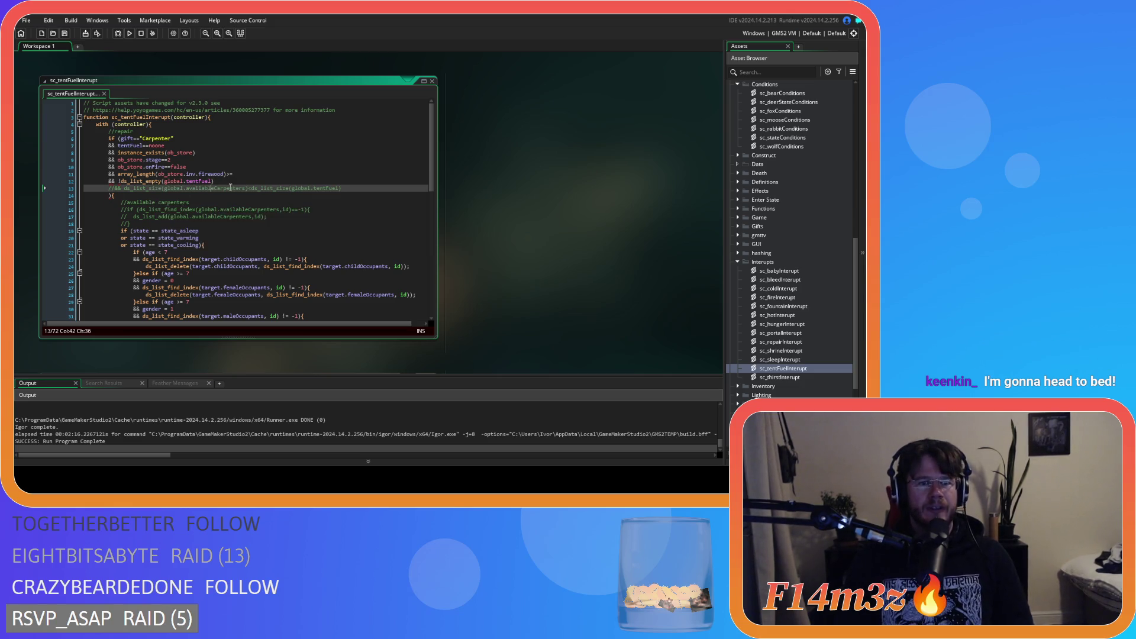
pyautogui.press('Down')
pyautogui.press('Home')
pyautogui.hotkey('shift', 'Up')
pyautogui.hotkey('shift', 'Home')
pyautogui.click(245, 178)
pyautogui.click(236, 188)
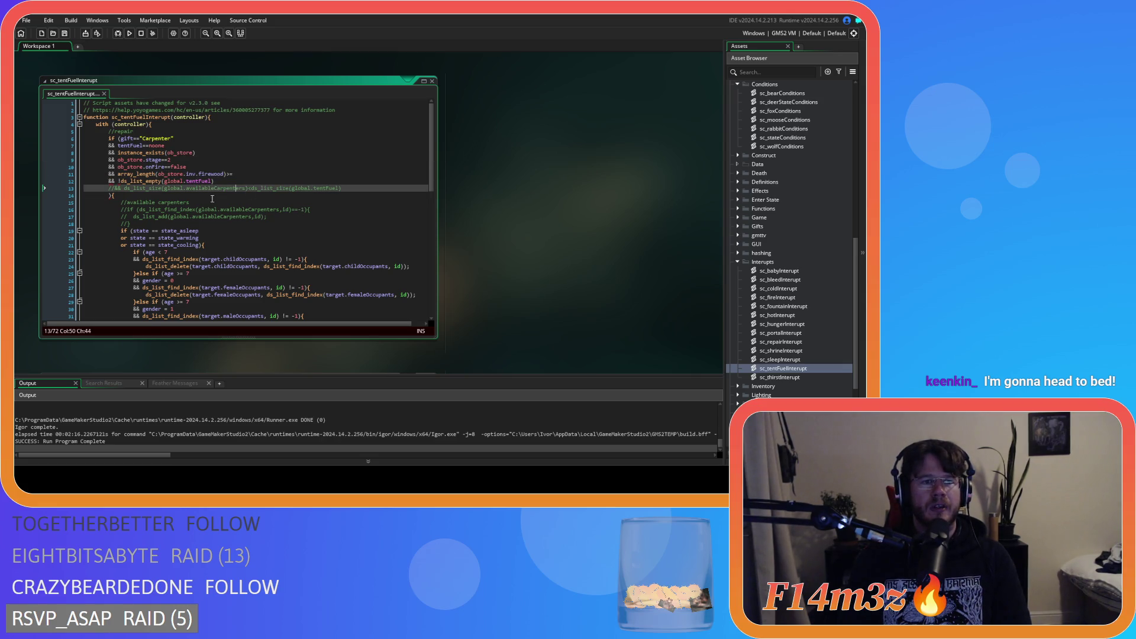
pyautogui.click(222, 174)
# - Complete the firewood check as '>=0' on line 11 and save the script
pyautogui.press('End')
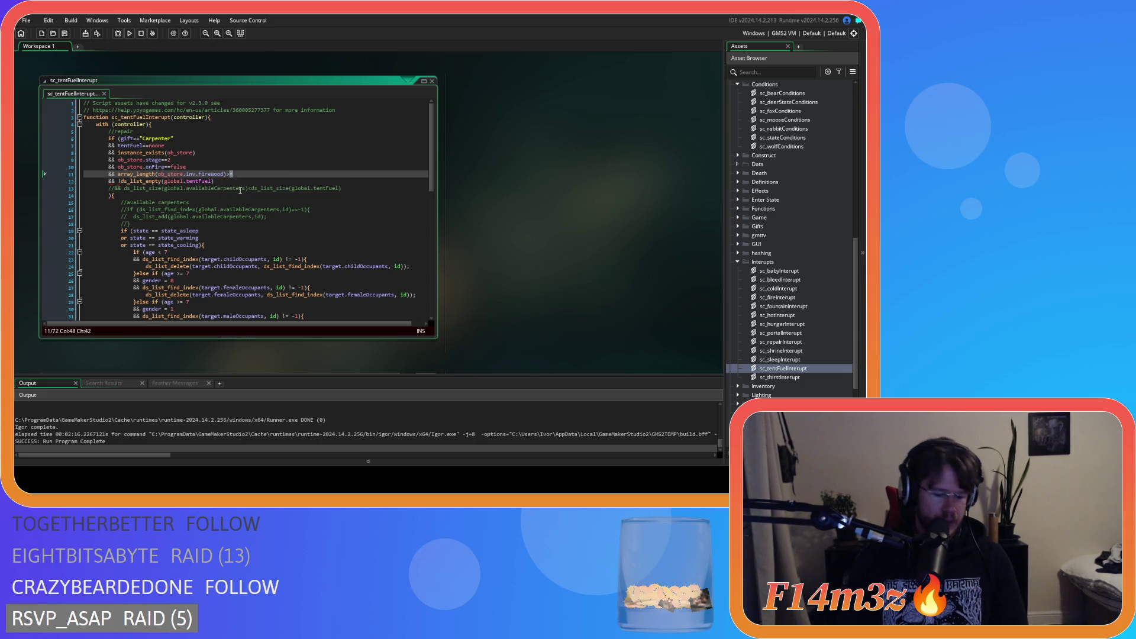
pyautogui.write('0')
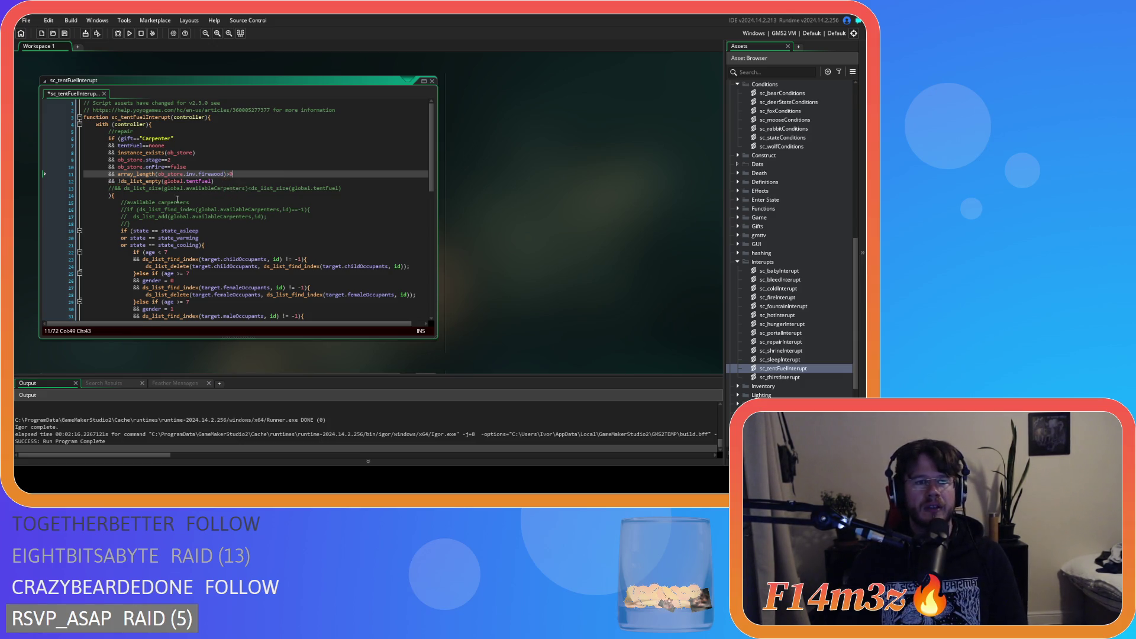
pyautogui.moveTo(145, 182); pyautogui.dragTo(212, 181)
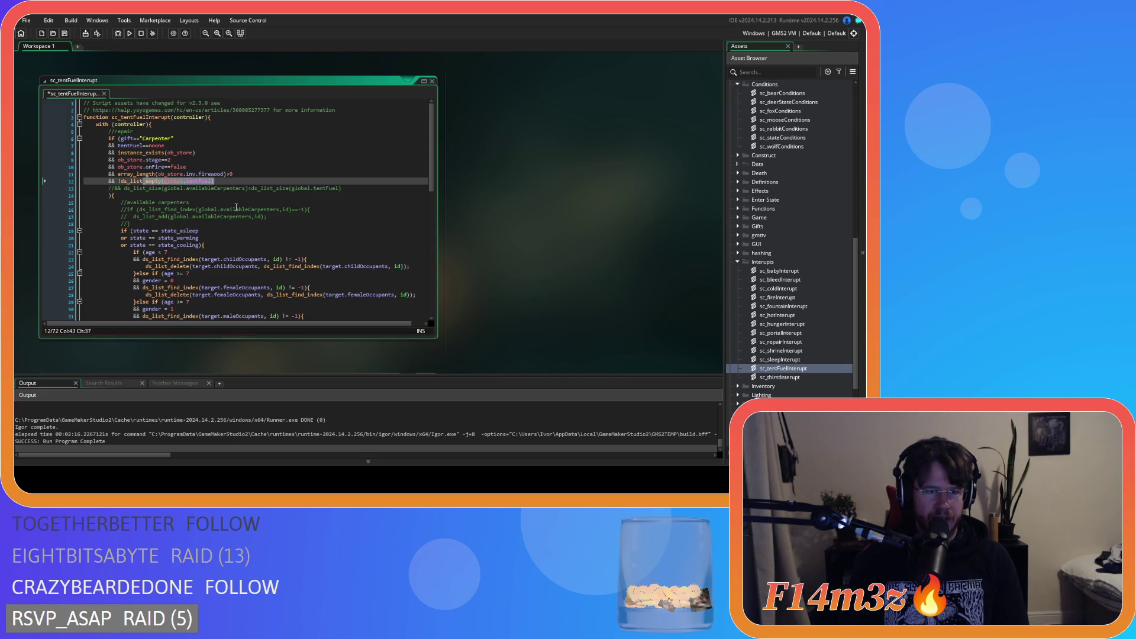
pyautogui.press('Up')
pyautogui.press('End')
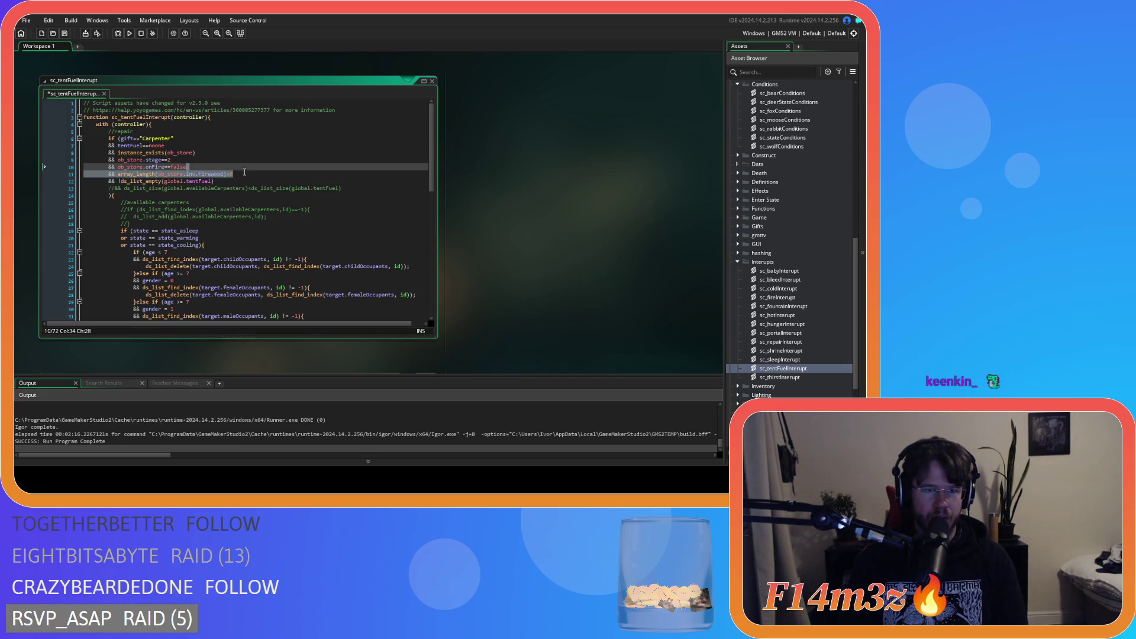
pyautogui.hotkey('ctrl', 's')
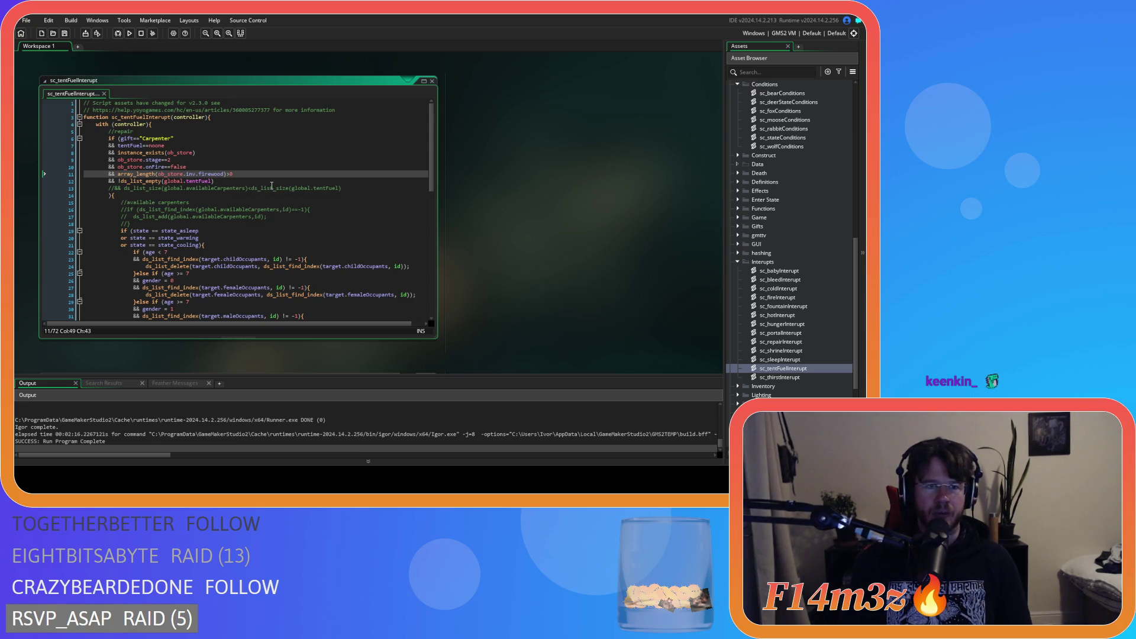
pyautogui.press('Up')
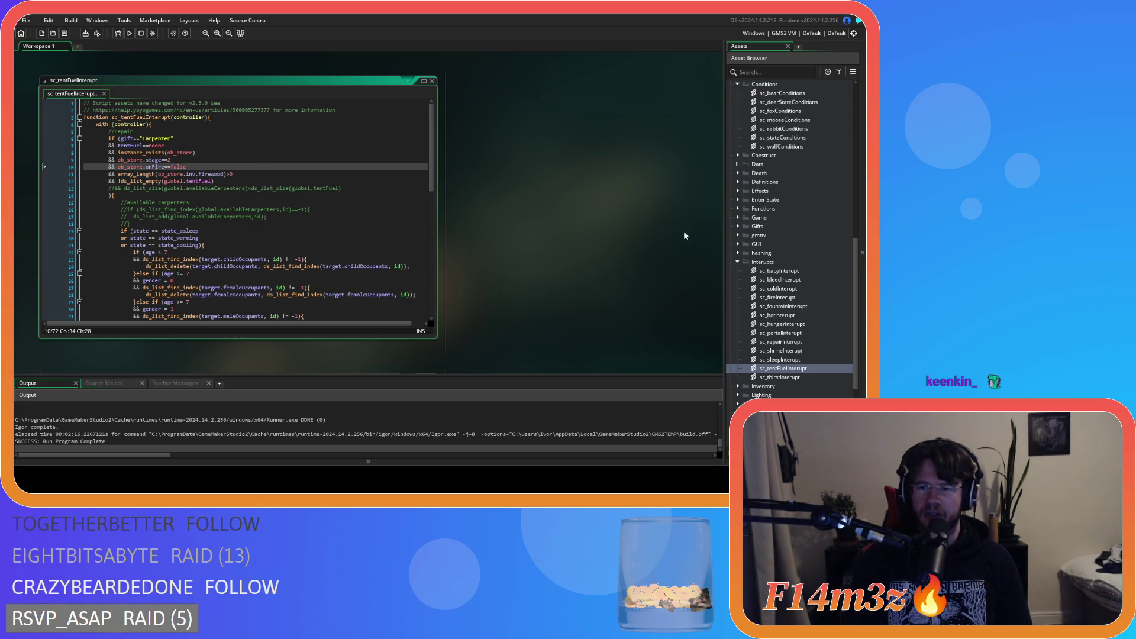